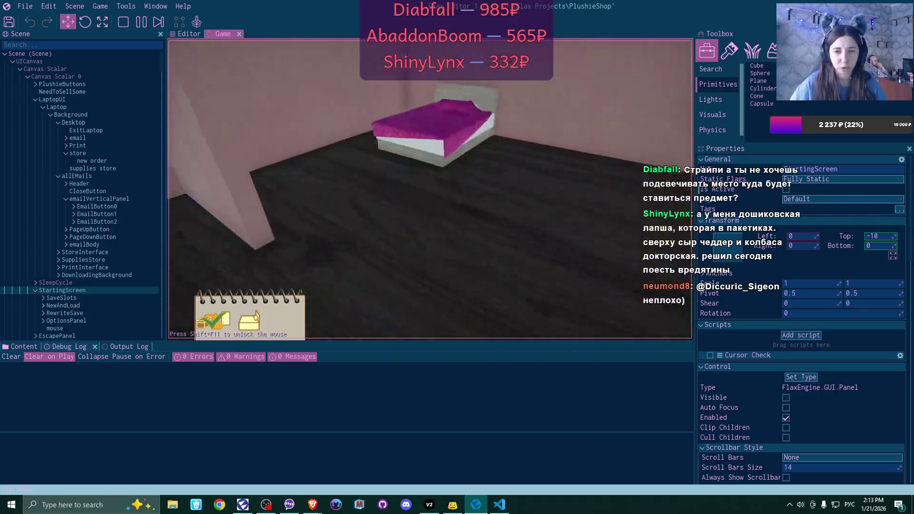
# Walk the character to the bed and confirm sleeping to end the in-game day
pyautogui.press('w')
pyautogui.press('e')
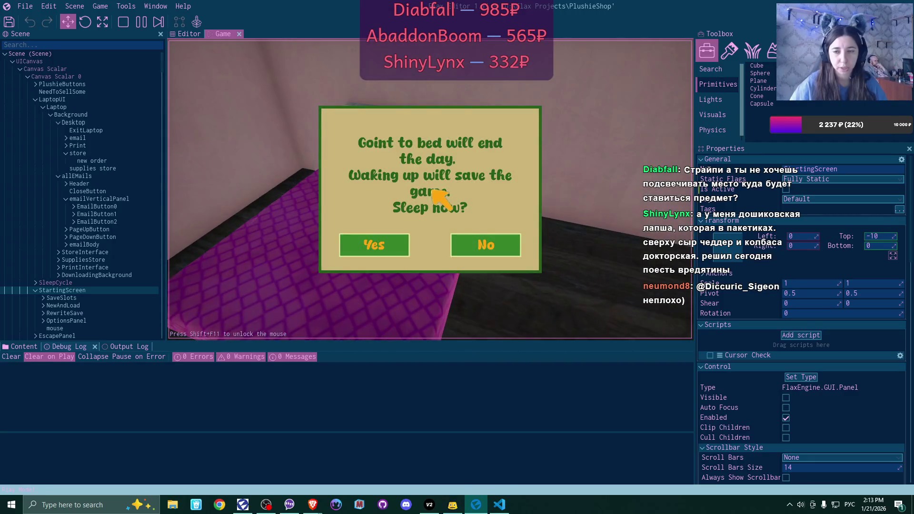
pyautogui.click(376, 245)
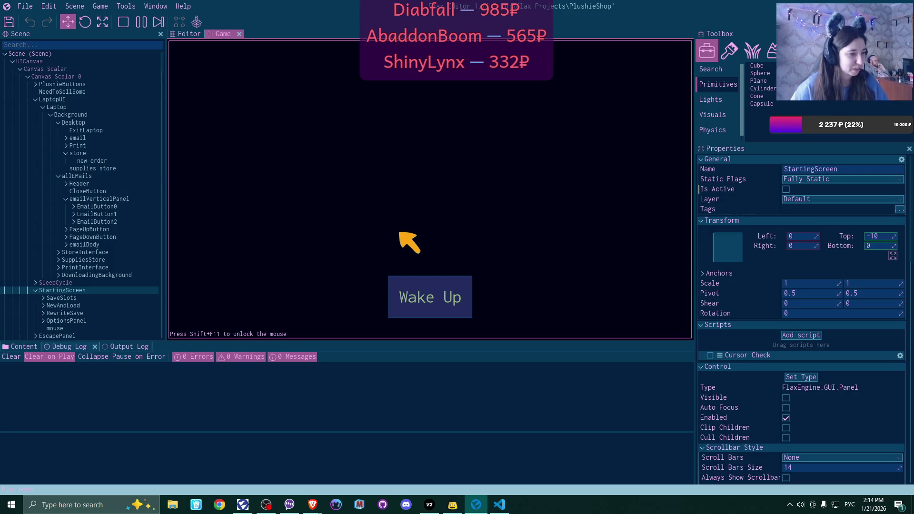
# Wake up for the next day and walk over to use the desk laptop
pyautogui.click(444, 296)
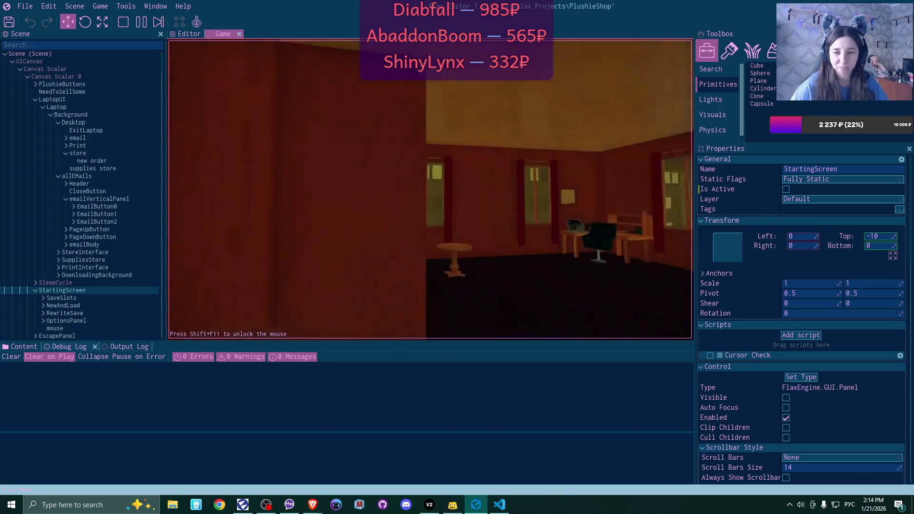
pyautogui.press('w')
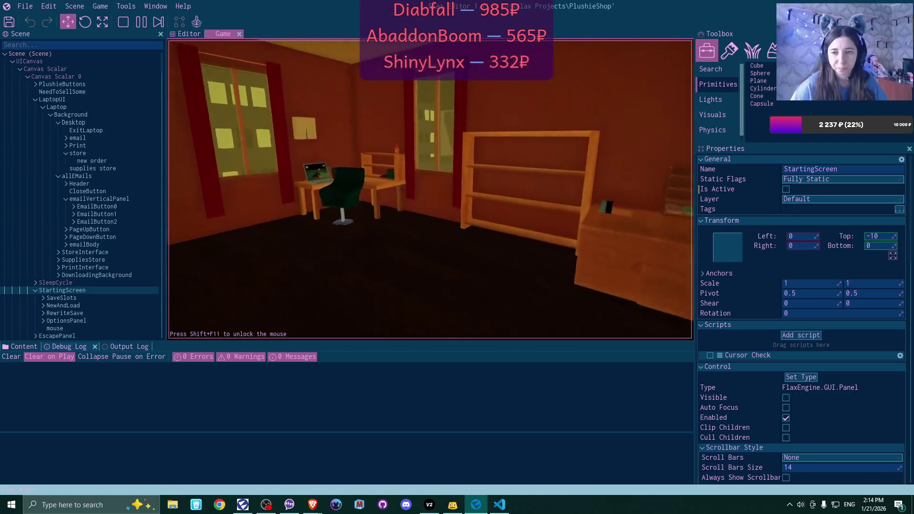
pyautogui.press('w')
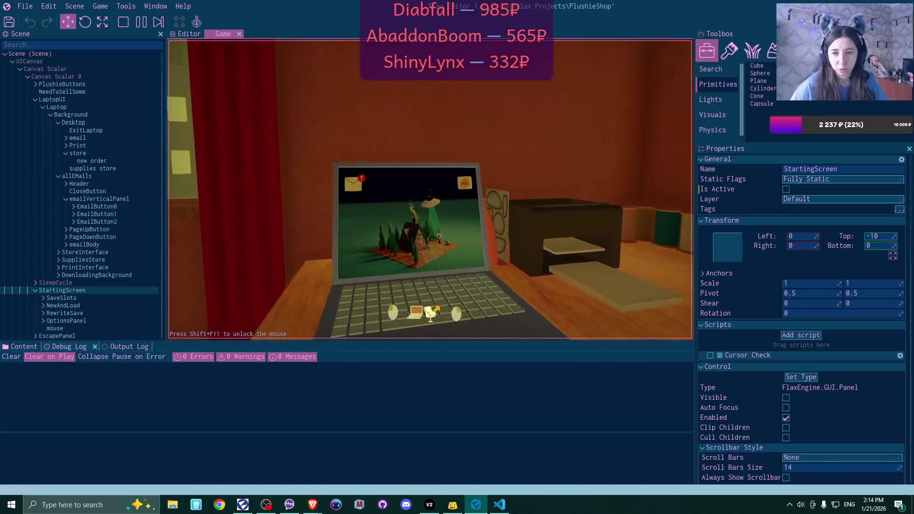
pyautogui.click(430, 189)
# Read the 'Link to supplies store' email in Bmail and follow its website link
pyautogui.click(241, 86)
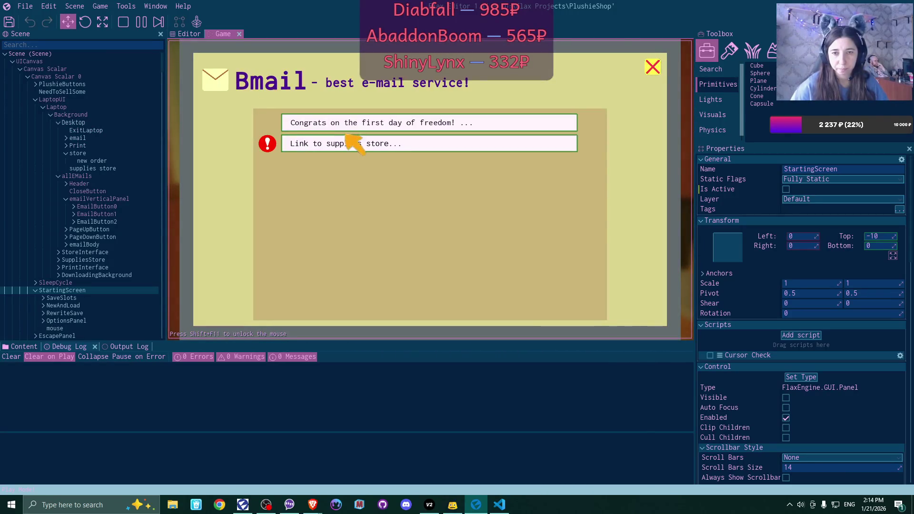
pyautogui.click(346, 138)
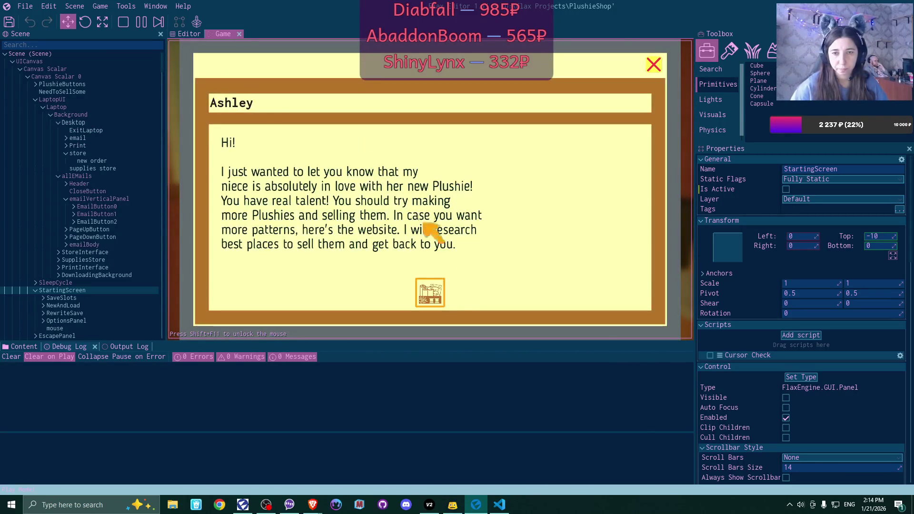
pyautogui.click(431, 294)
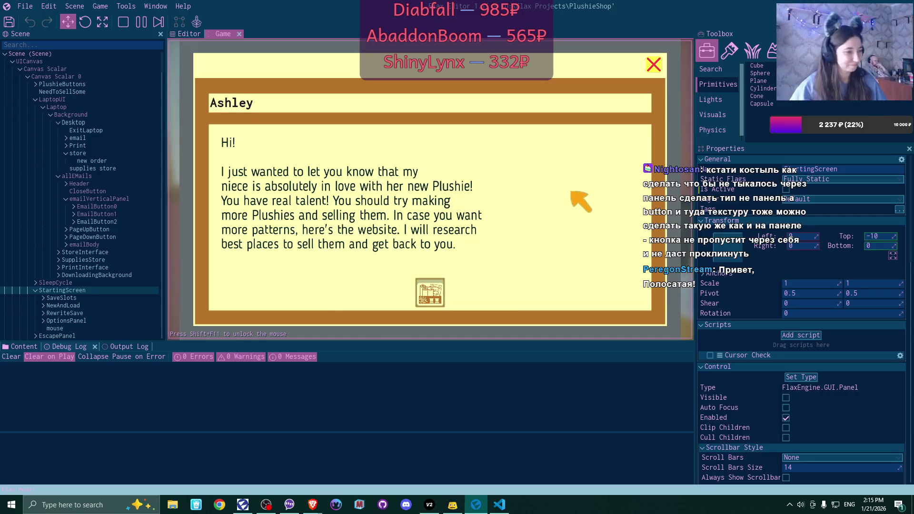
pyautogui.hotkey('alt', 'Tab')
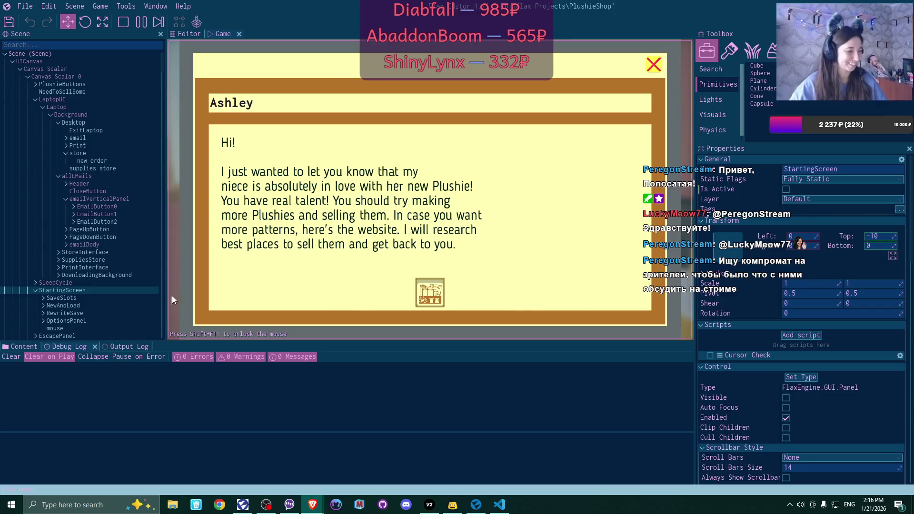
pyautogui.hotkey('alt', 'Tab')
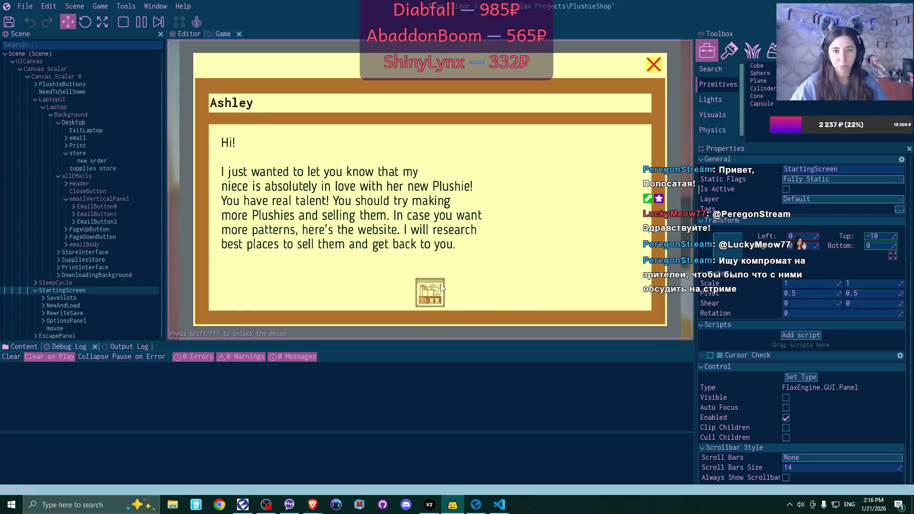
# Close the email and Bmail, then open the supplies store's fabric rolls section
pyautogui.click(669, 67)
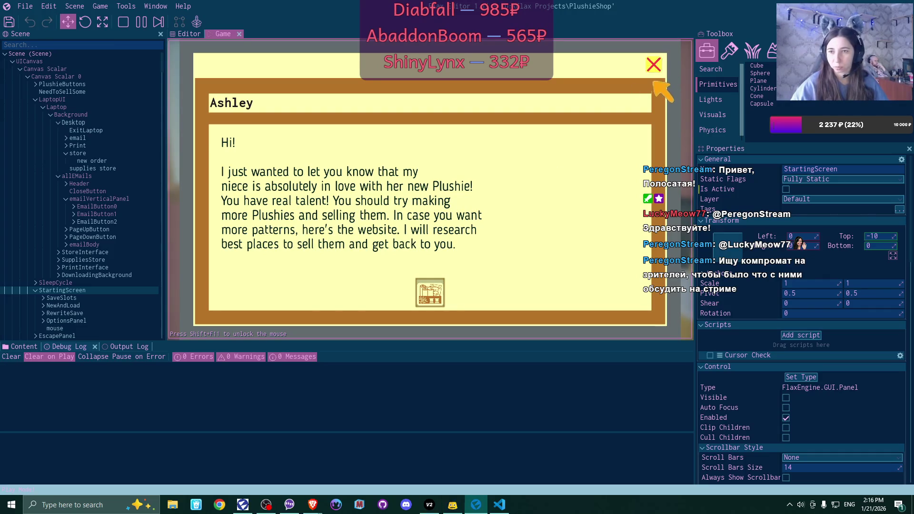
pyautogui.click(654, 67)
pyautogui.click(655, 66)
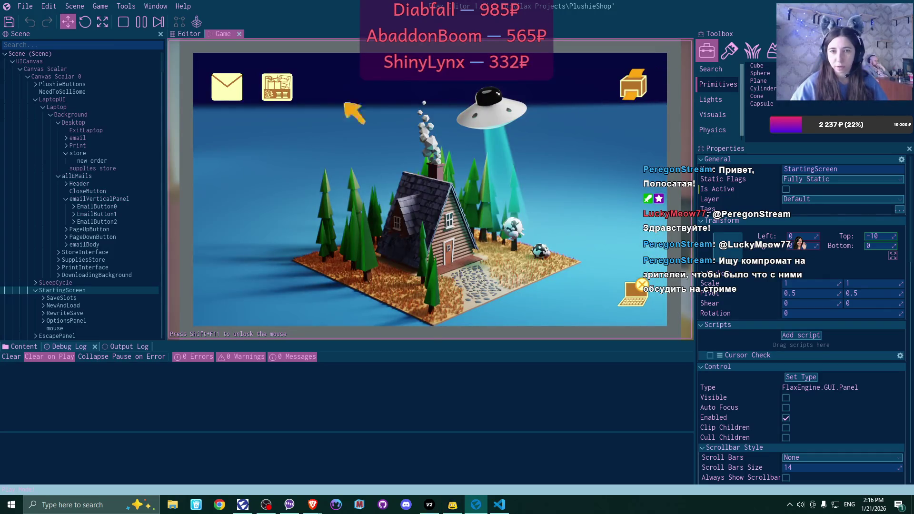
pyautogui.click(273, 88)
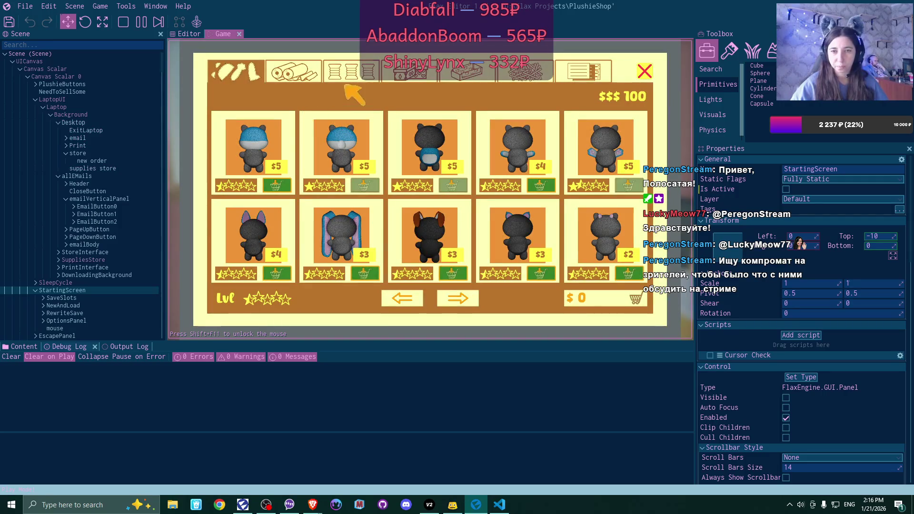
pyautogui.click(306, 72)
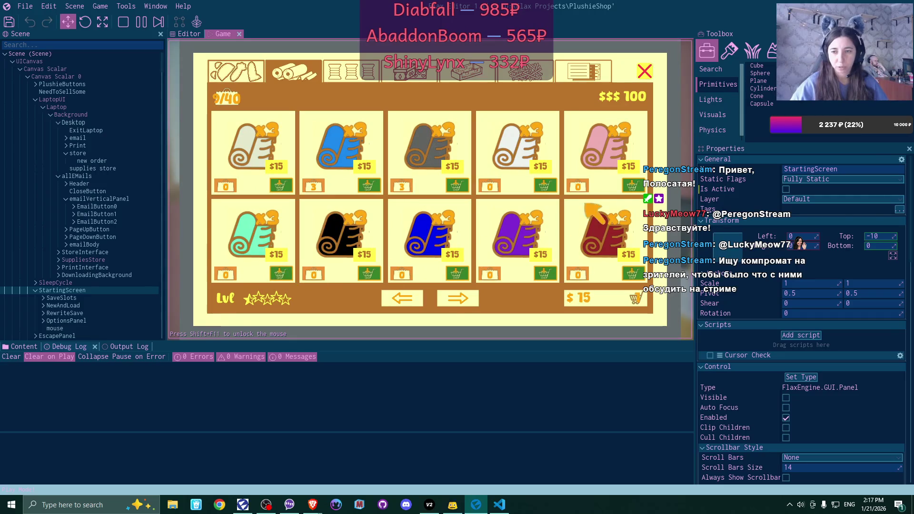
# Add a $15 fabric roll to the cart twice and page through the roll listings
pyautogui.doubleClick(636, 188)
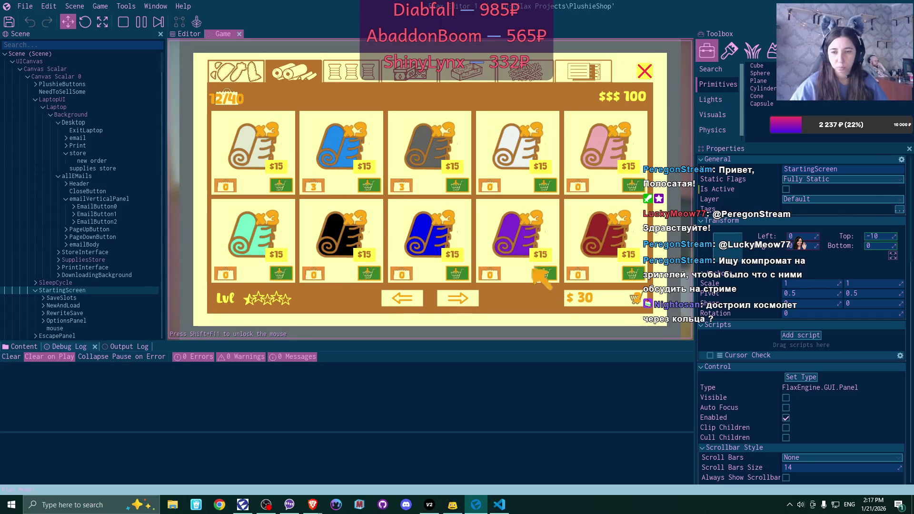
pyautogui.click(473, 296)
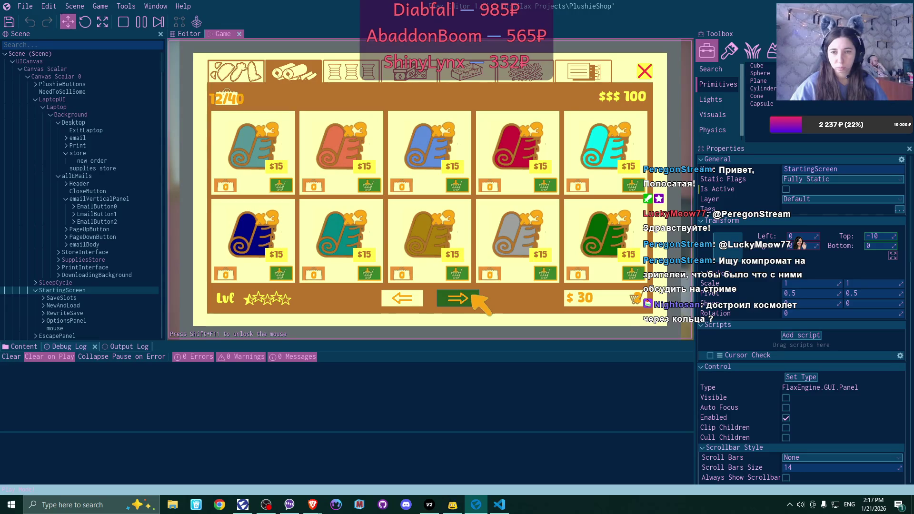
pyautogui.click(473, 295)
pyautogui.click(472, 295)
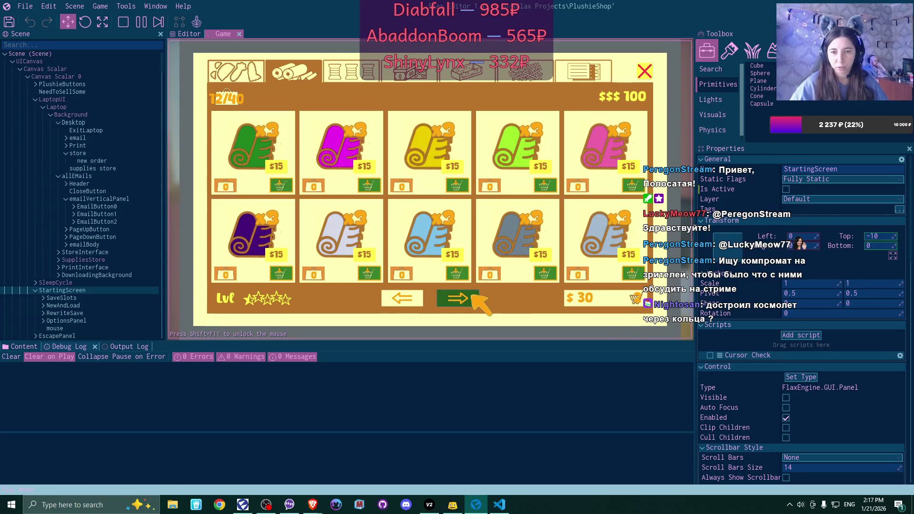
pyautogui.click(474, 295)
pyautogui.click(405, 299)
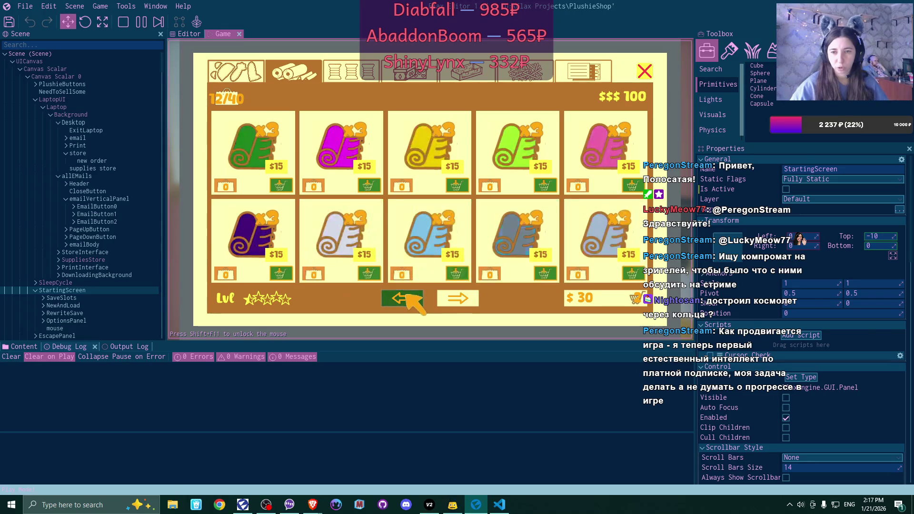
pyautogui.click(405, 298)
pyautogui.click(405, 299)
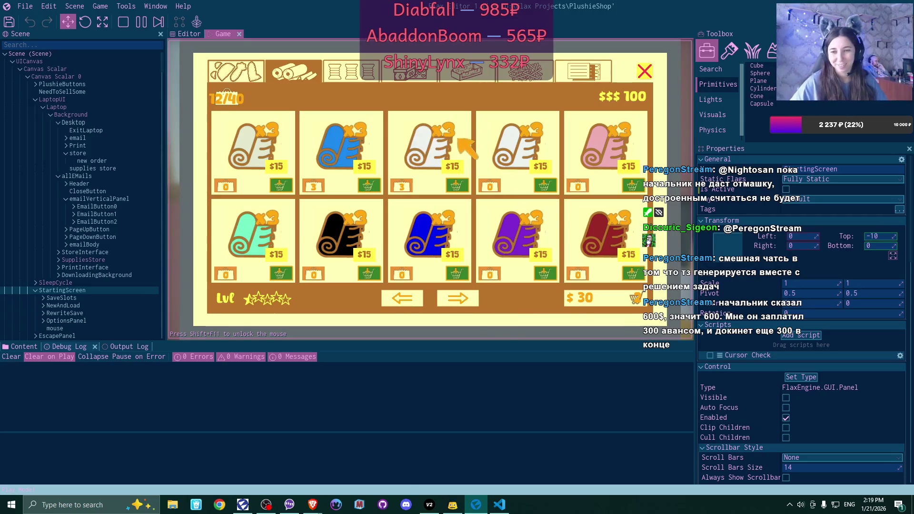
# Add two $10 boxes and three $5 paper items to the cart
pyautogui.click(410, 71)
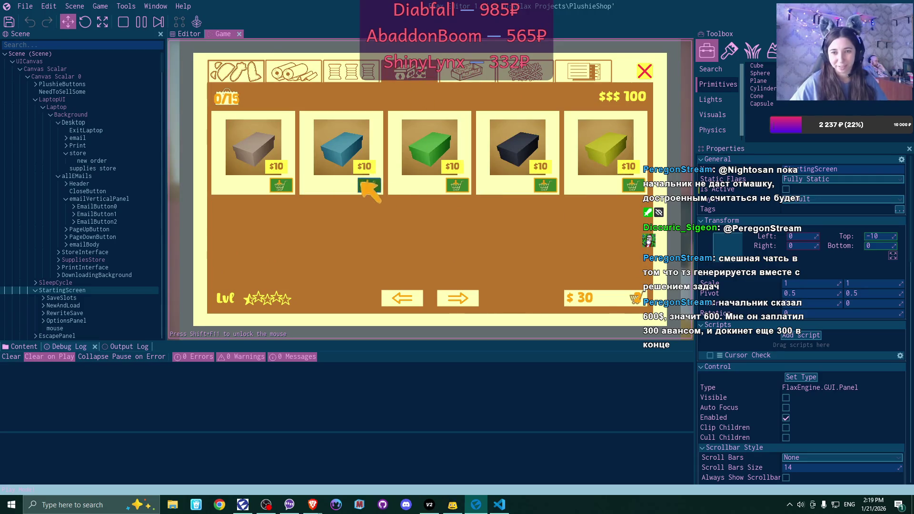
pyautogui.click(459, 187)
pyautogui.click(543, 187)
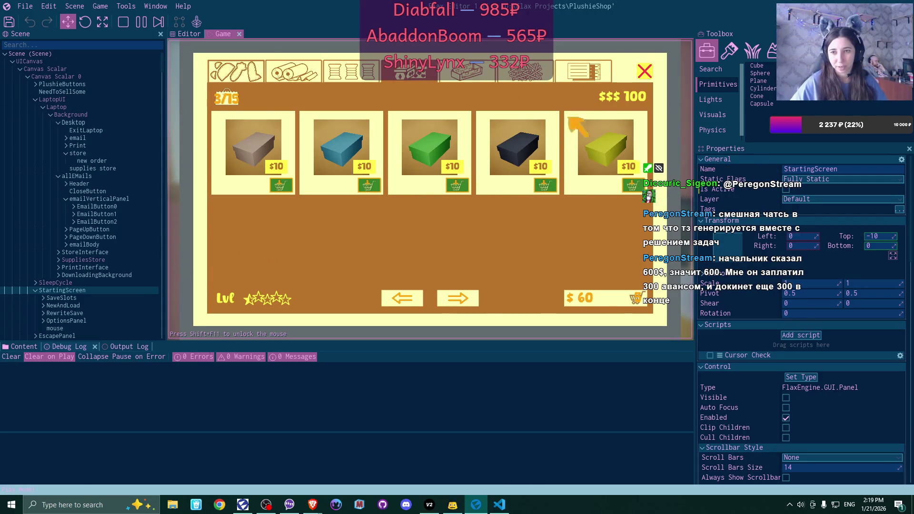
pyautogui.click(583, 71)
pyautogui.click(281, 186)
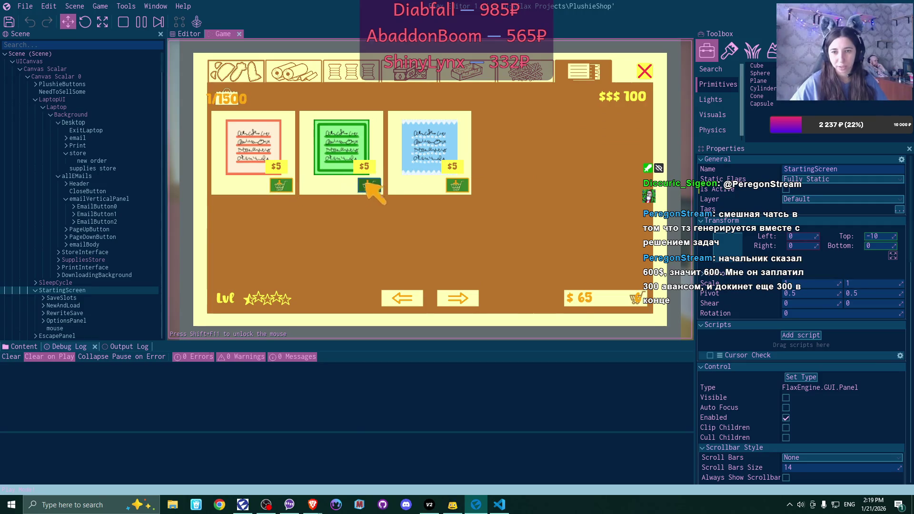
pyautogui.click(369, 186)
pyautogui.click(457, 185)
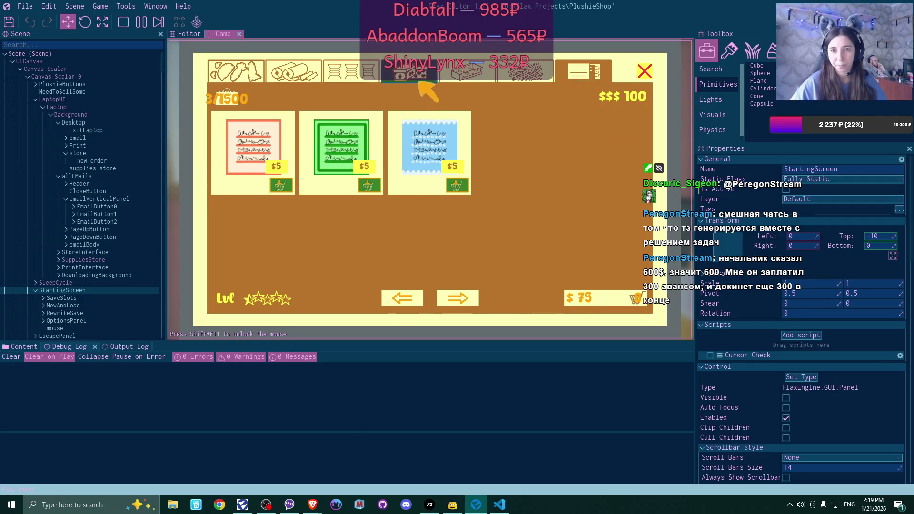
# Add two $6 fabrics and a $5 swatch, then remove one $6 fabric from the cart
pyautogui.click(450, 80)
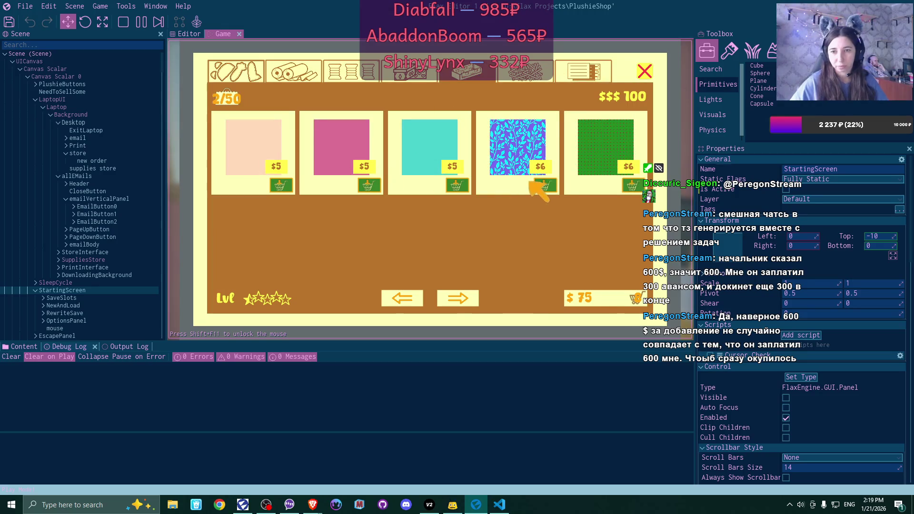
pyautogui.click(456, 186)
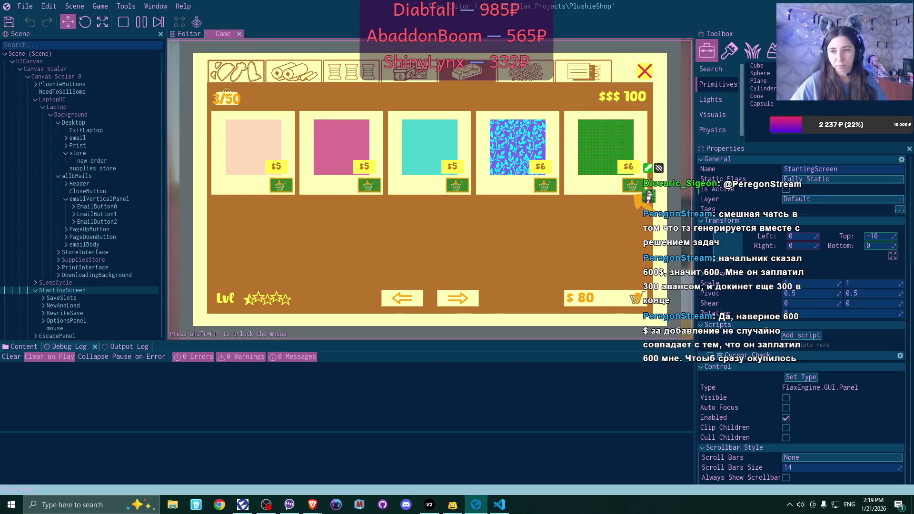
pyautogui.click(633, 185)
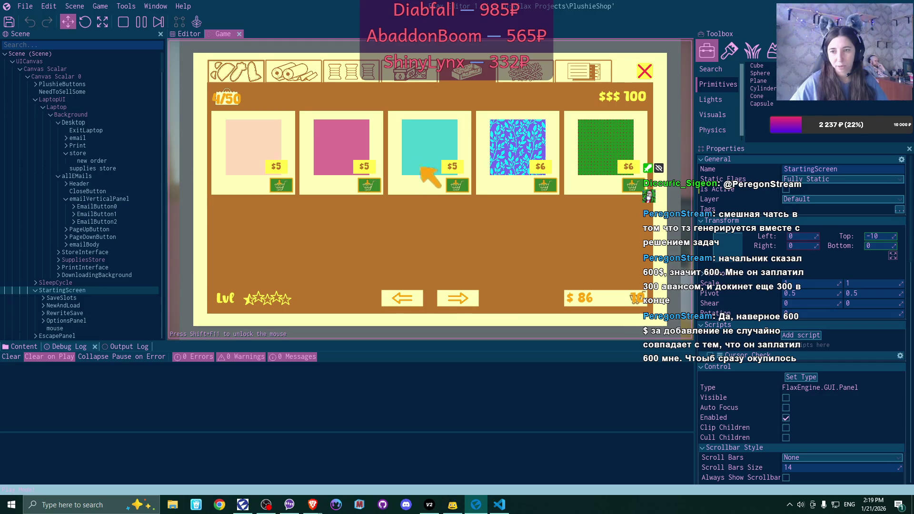
pyautogui.click(368, 186)
pyautogui.click(594, 303)
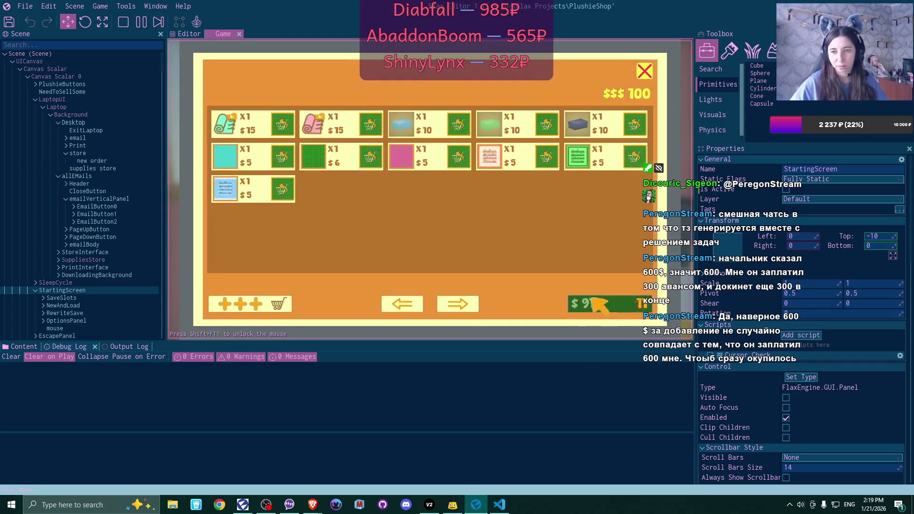
pyautogui.click(370, 161)
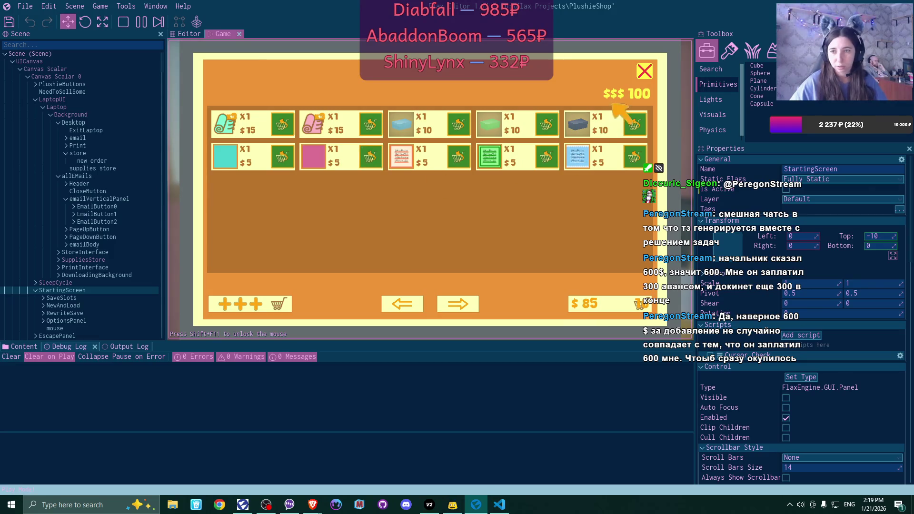
pyautogui.click(266, 303)
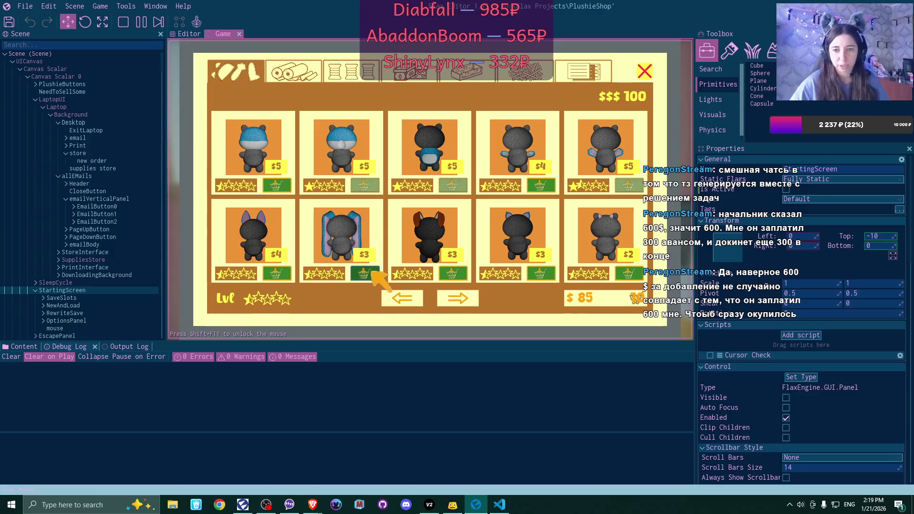
# Add the $3, $4 and $5 plushies and place the $100 supply order
pyautogui.click(541, 274)
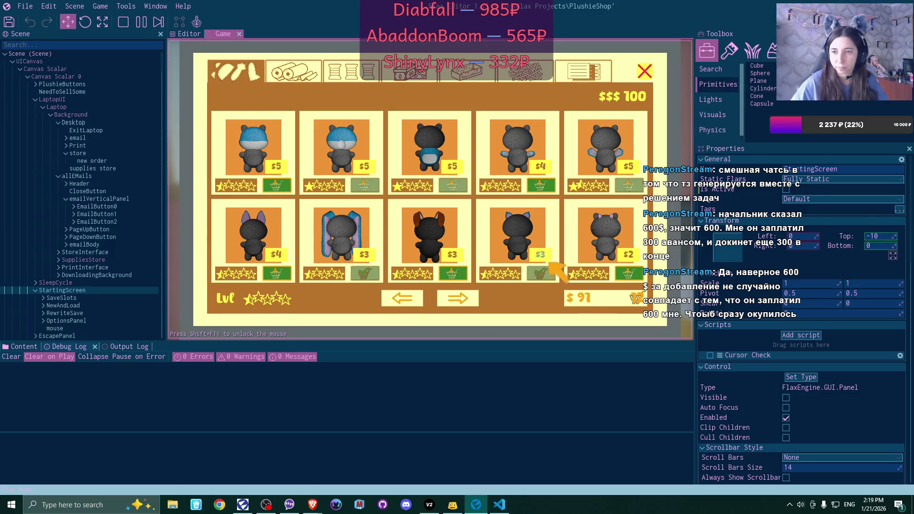
pyautogui.click(541, 185)
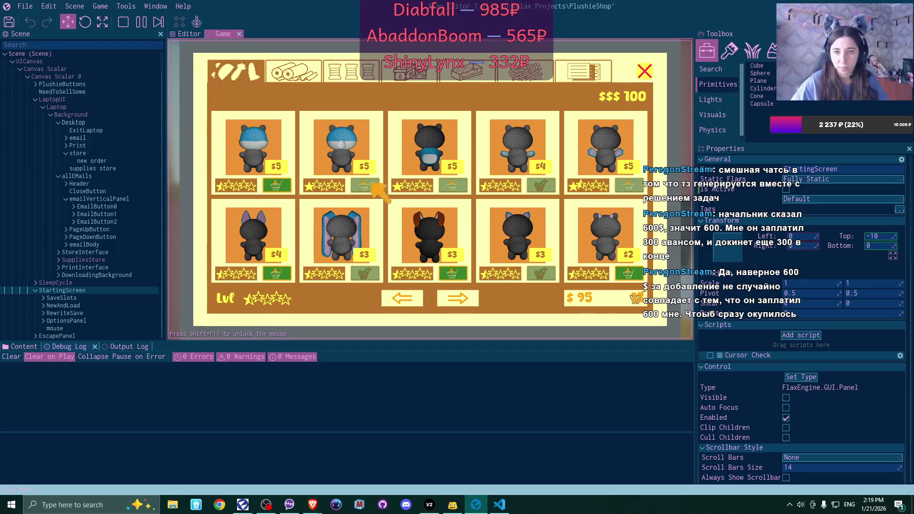
pyautogui.click(277, 185)
pyautogui.click(619, 301)
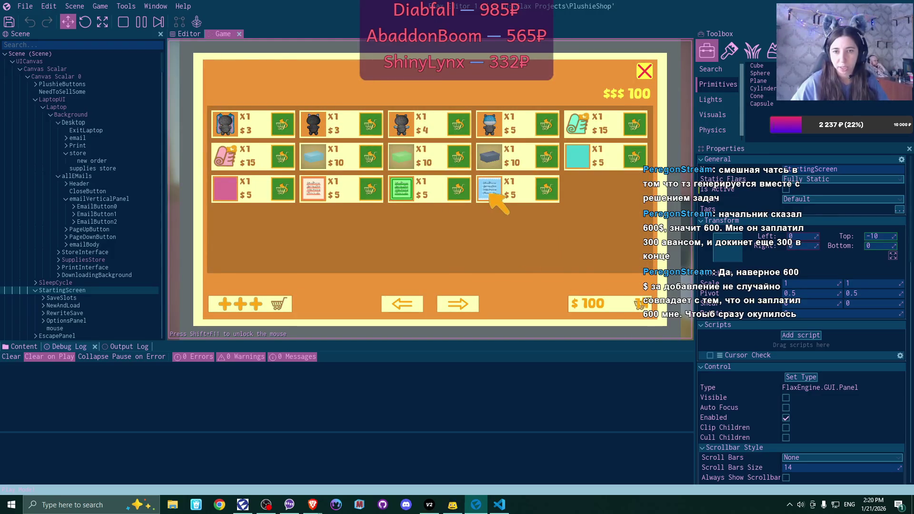
pyautogui.click(595, 291)
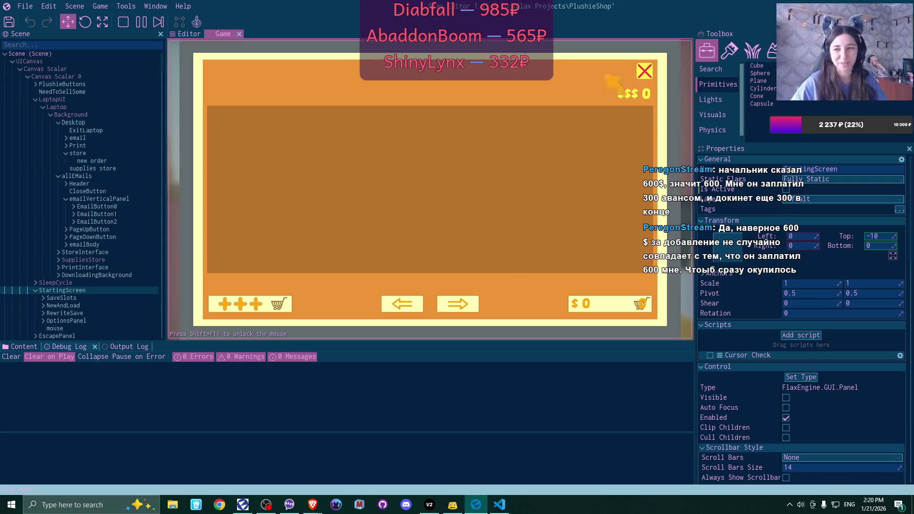
# Clear all four plushies from the listings window and leave the laptop
pyautogui.click(644, 70)
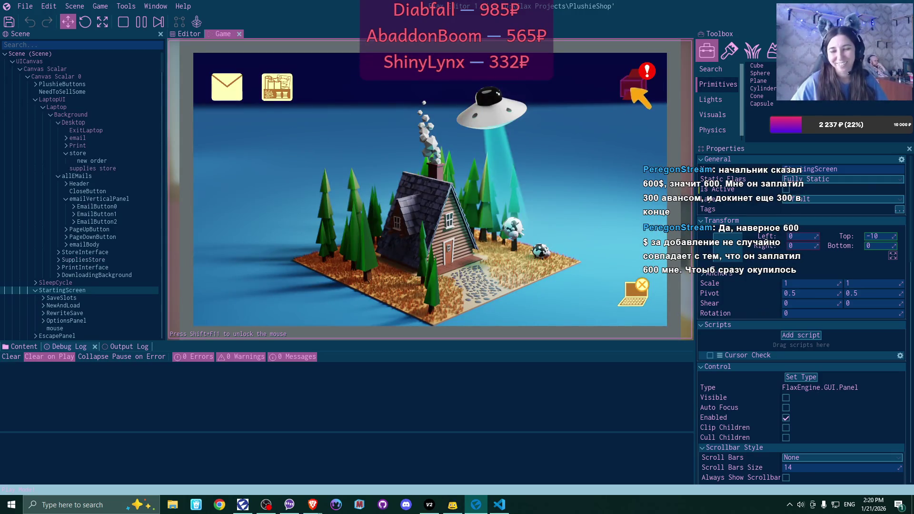
pyautogui.click(636, 85)
pyautogui.click(303, 172)
pyautogui.click(302, 171)
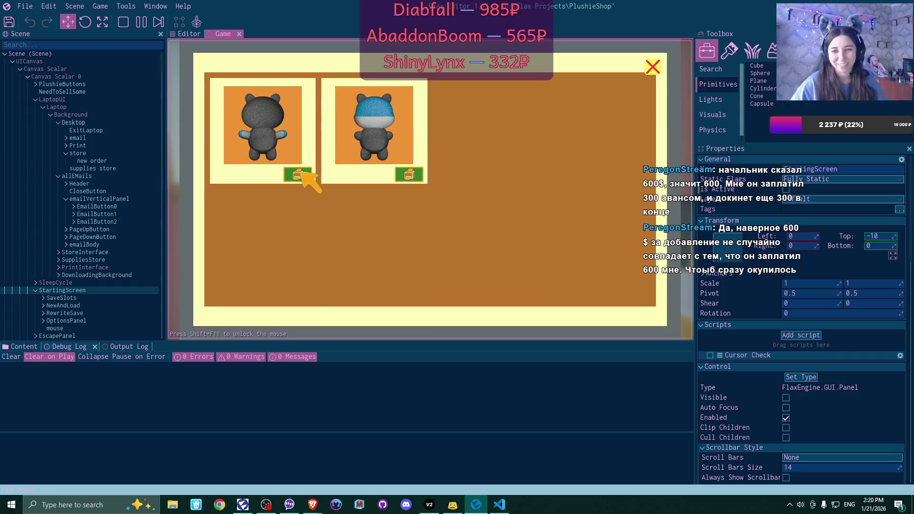
pyautogui.click(302, 171)
pyautogui.click(302, 173)
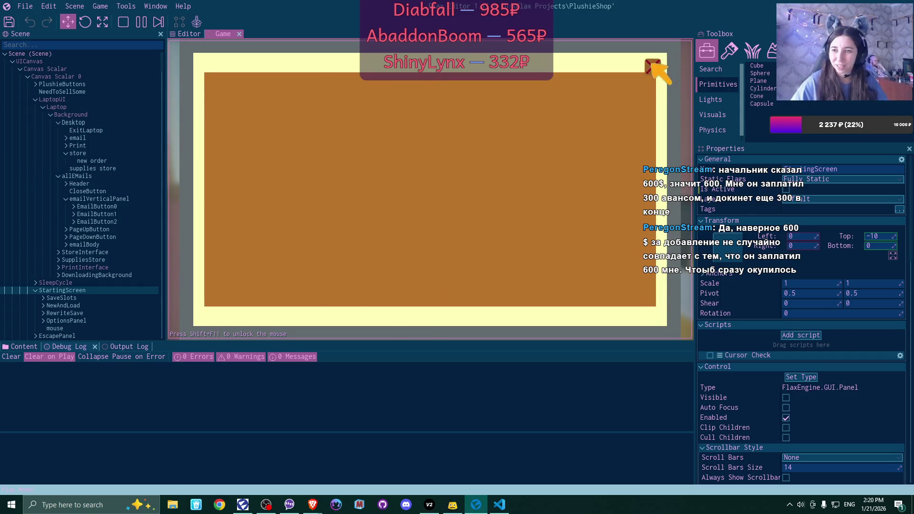
pyautogui.click(653, 67)
pyautogui.click(640, 286)
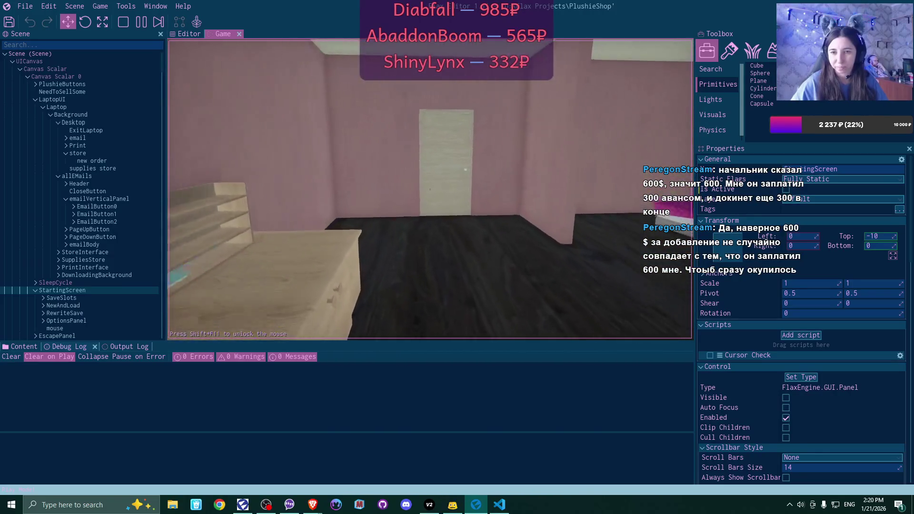
# Walk forward to the shelf holding the folded fabric stacks
pyautogui.press('w')
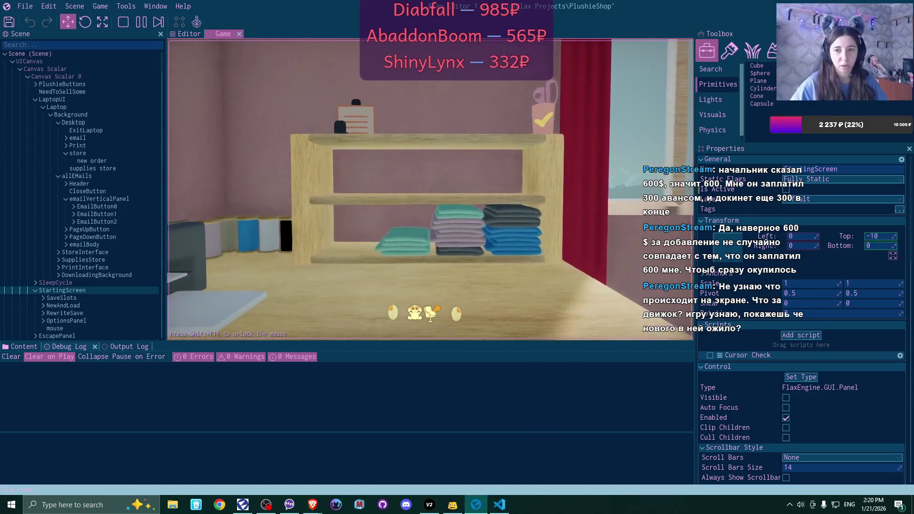
# Start crafting and make the plushie cat-eared in grey with a dark green belly
pyautogui.click(431, 313)
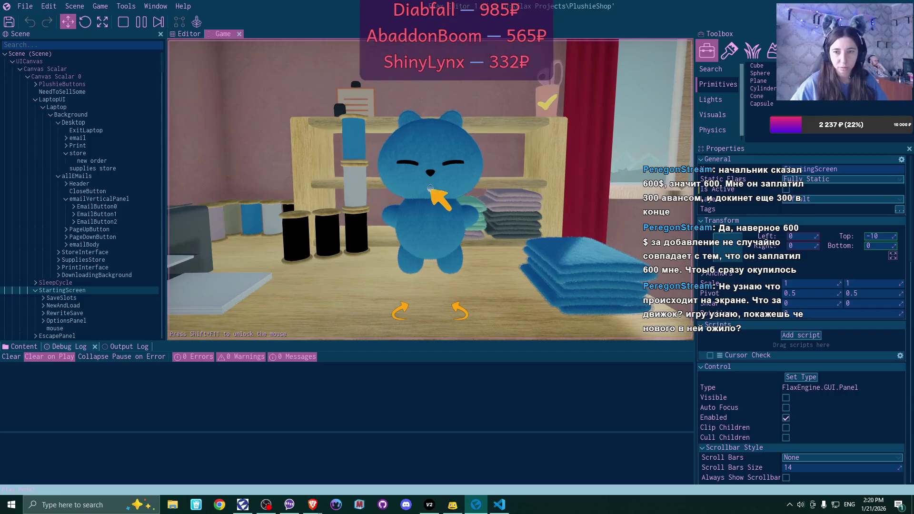
pyautogui.click(498, 183)
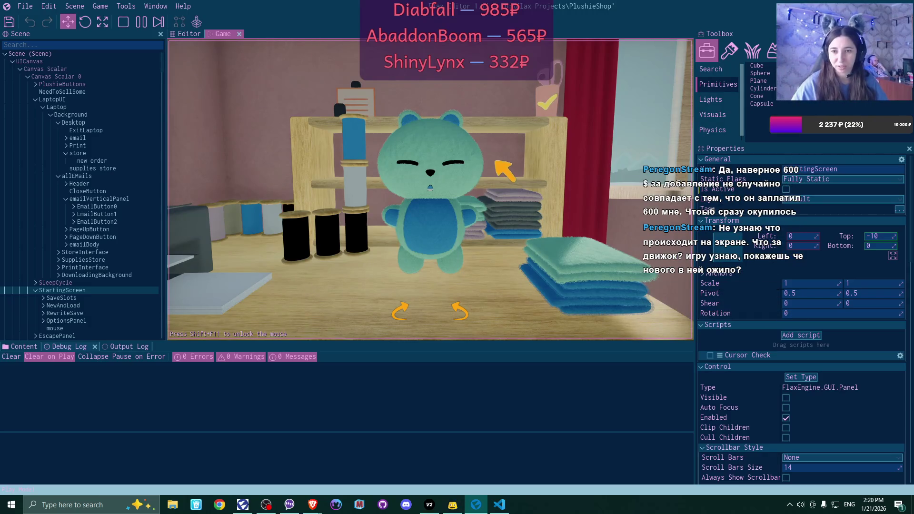
pyautogui.click(548, 104)
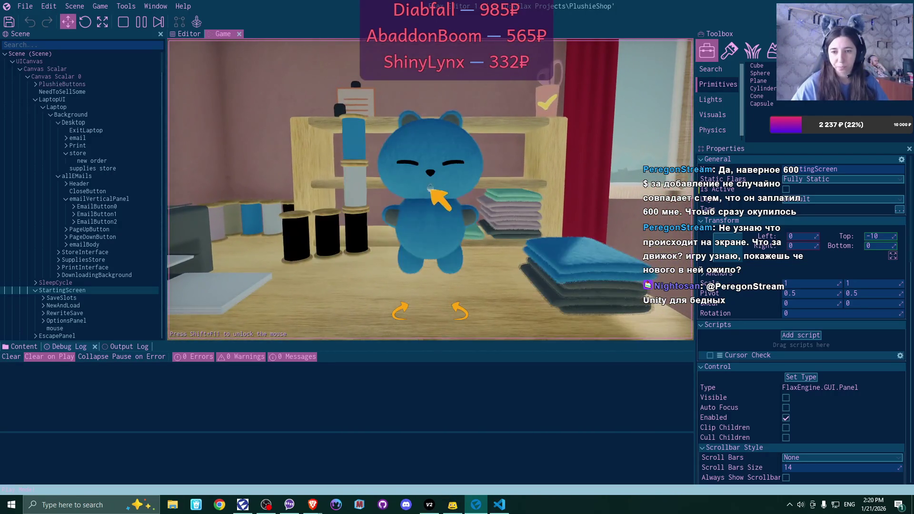
pyautogui.click(431, 189)
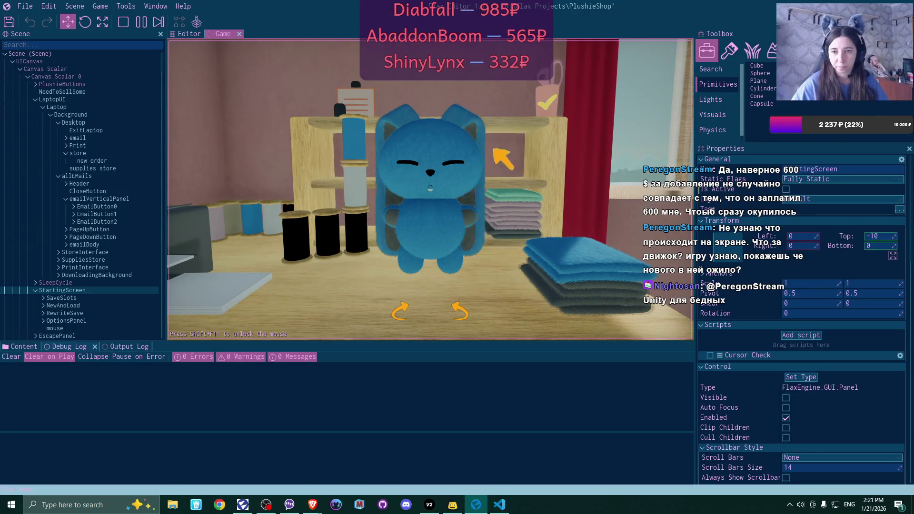
pyautogui.click(598, 272)
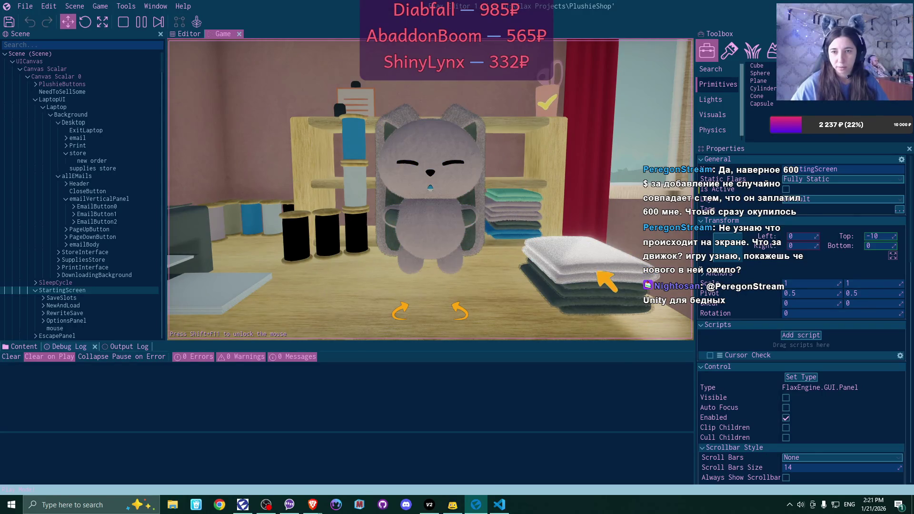
pyautogui.click(609, 285)
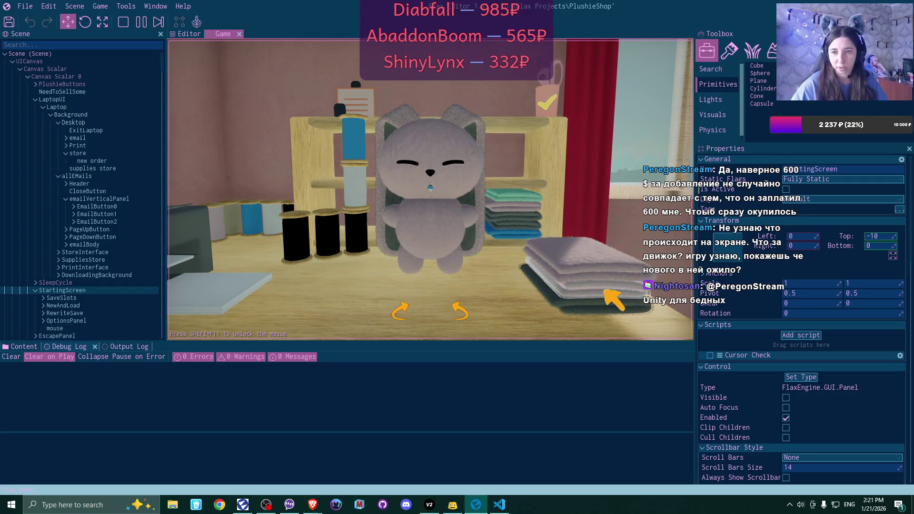
pyautogui.click(431, 233)
# Choose a calm face with a nose and try different thread colours
pyautogui.click(424, 173)
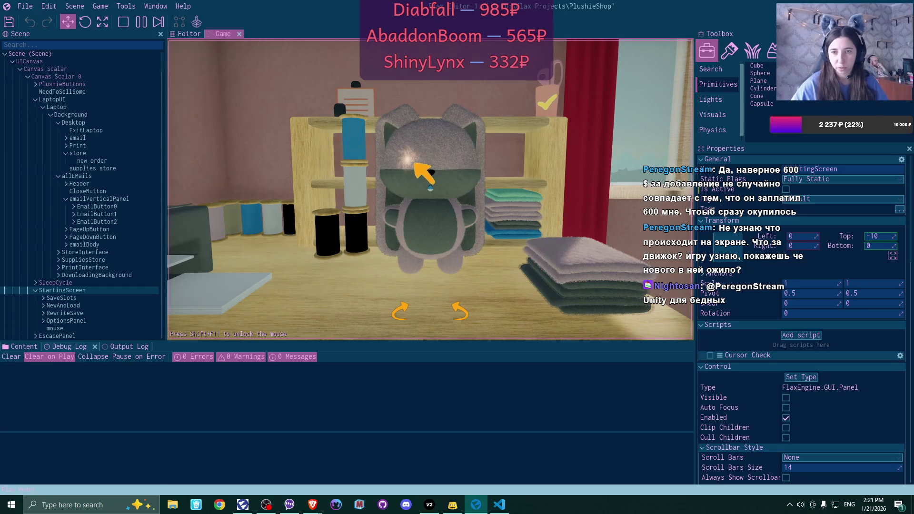
pyautogui.click(422, 164)
pyautogui.click(307, 238)
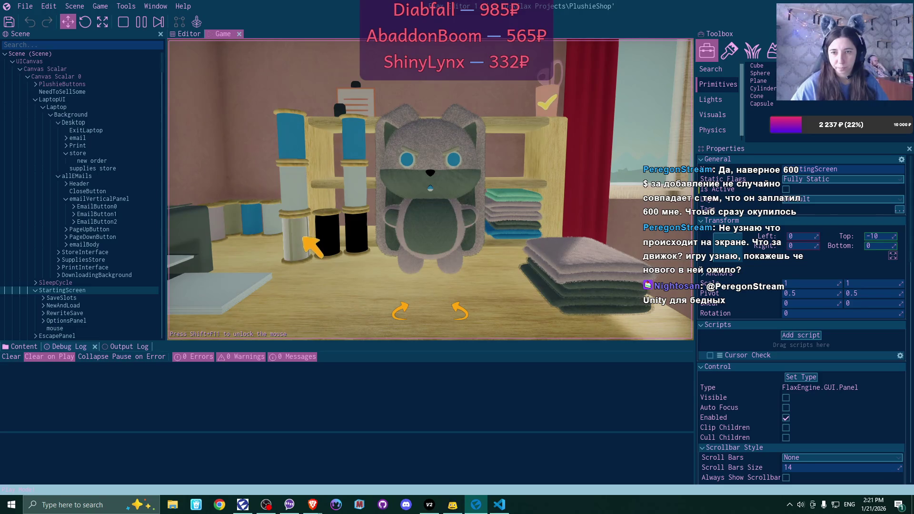
pyautogui.click(305, 238)
pyautogui.click(304, 238)
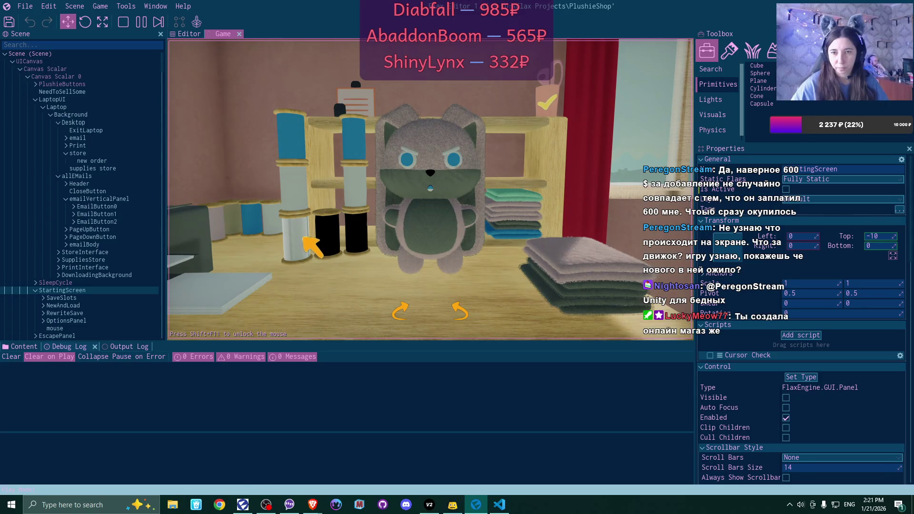
pyautogui.click(303, 239)
pyautogui.click(303, 239)
# Set the thread spools to white and finish the grey cat plushie
pyautogui.click(333, 231)
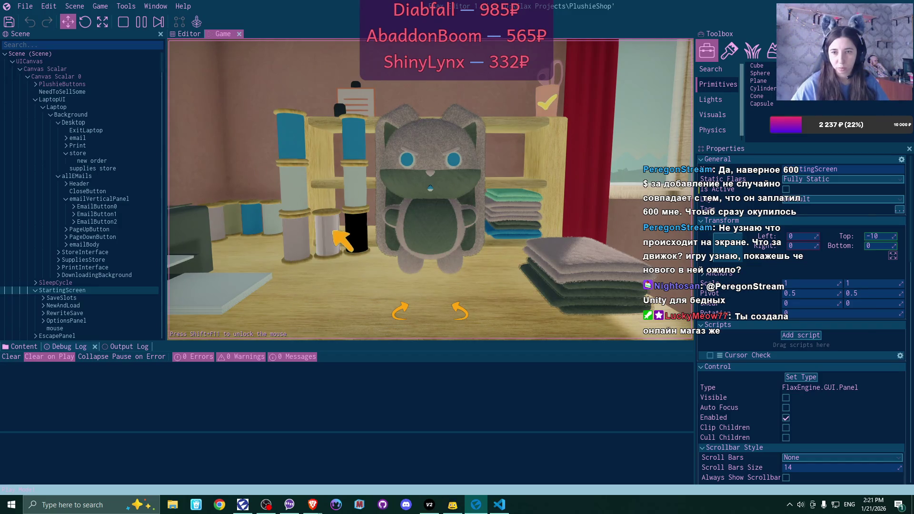
pyautogui.click(333, 231)
pyautogui.click(333, 232)
pyautogui.click(334, 232)
pyautogui.click(334, 231)
pyautogui.click(355, 229)
pyautogui.click(353, 143)
pyautogui.click(353, 143)
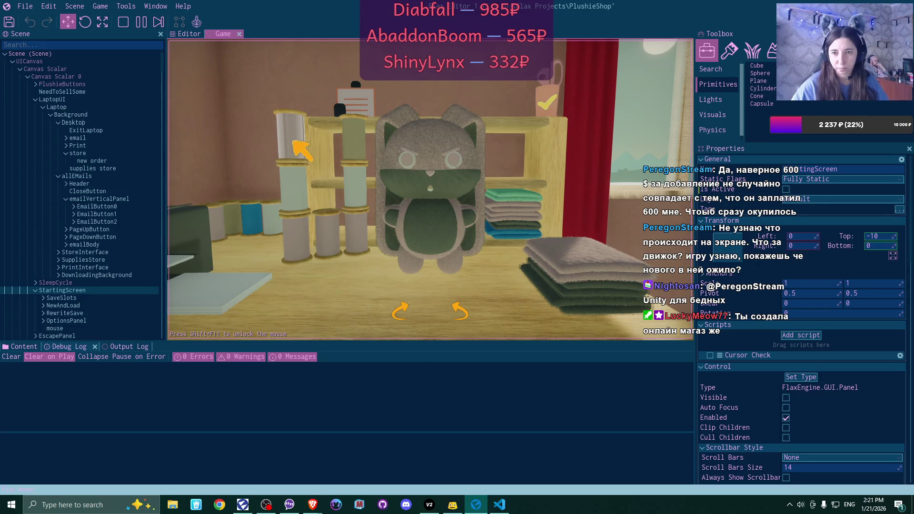
pyautogui.click(546, 106)
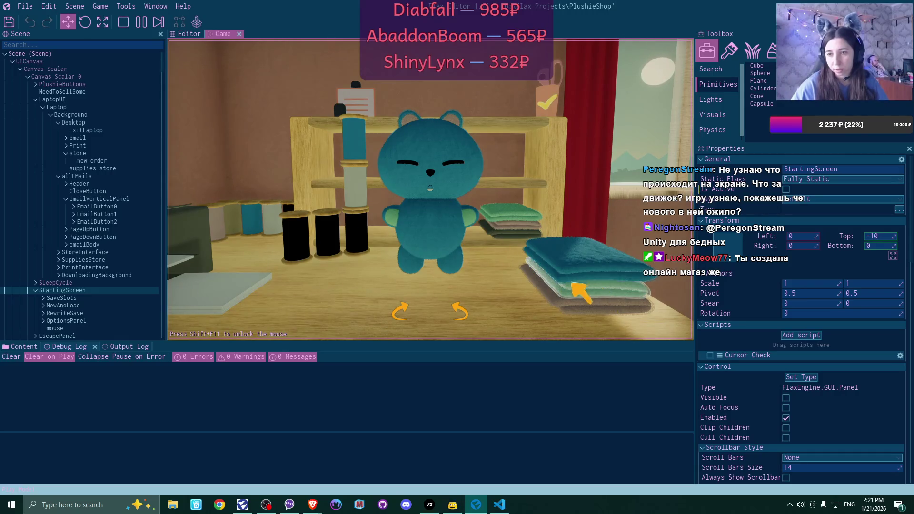
# Give the plushie a green belly and lower head, pointed cat ears and a smile, then finish it
pyautogui.click(431, 224)
pyautogui.click(470, 181)
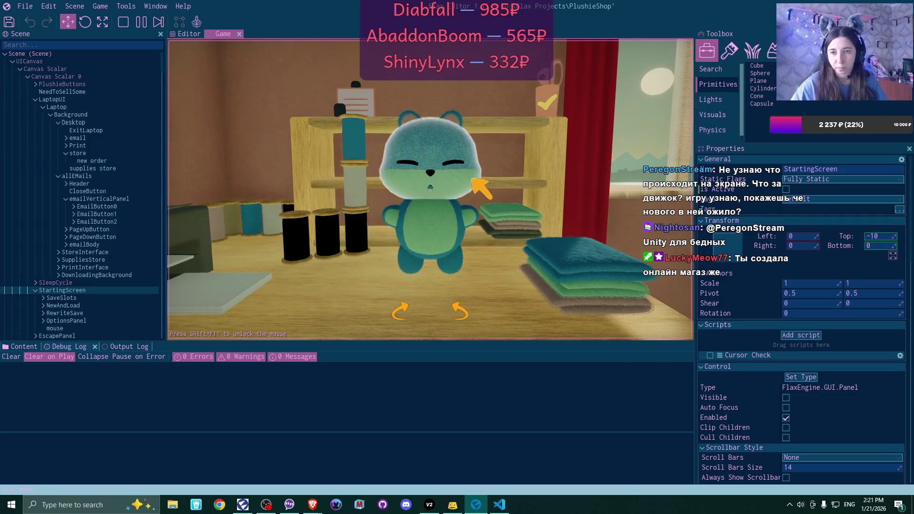
pyautogui.click(467, 137)
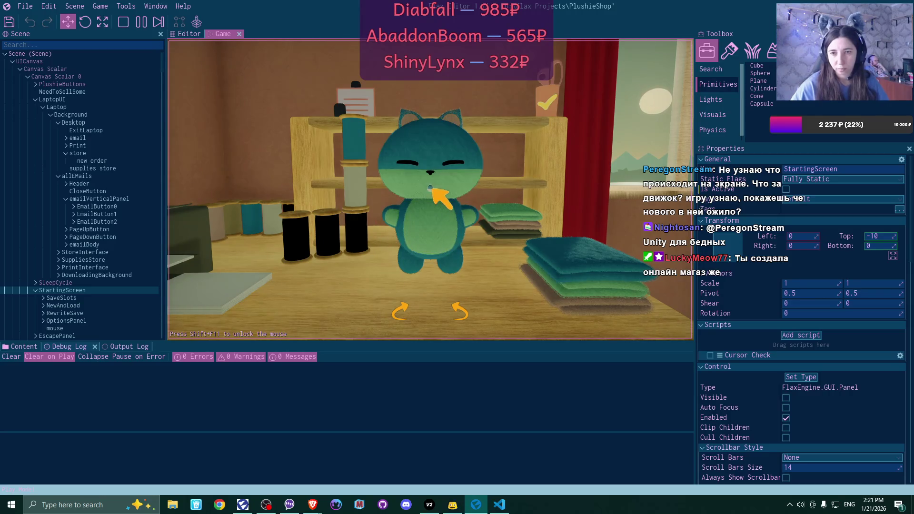
pyautogui.click(435, 202)
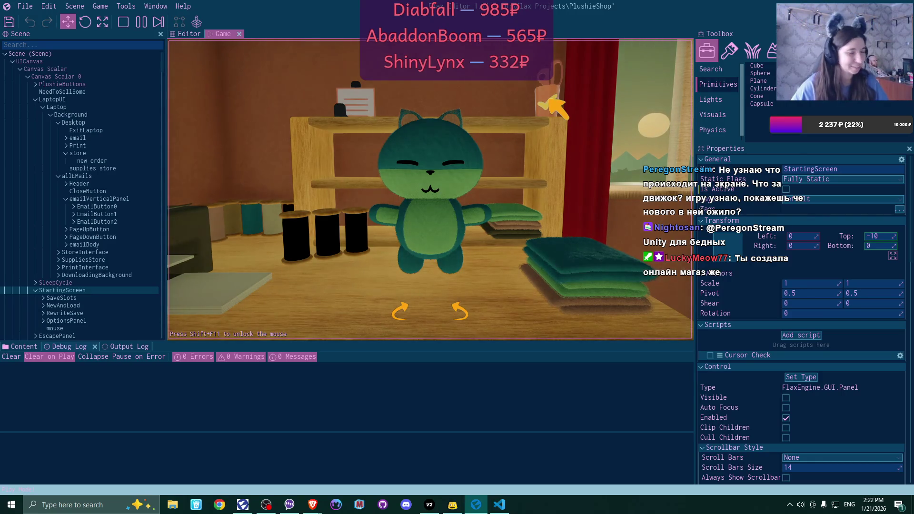
pyautogui.click(551, 101)
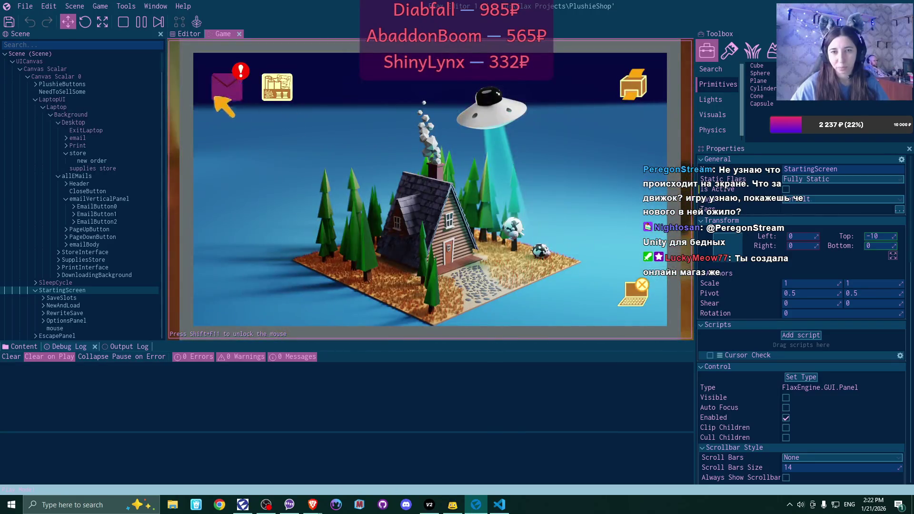
# Open the laptop inbox email about starting an online shop and follow its link
pyautogui.click(227, 91)
pyautogui.click(438, 168)
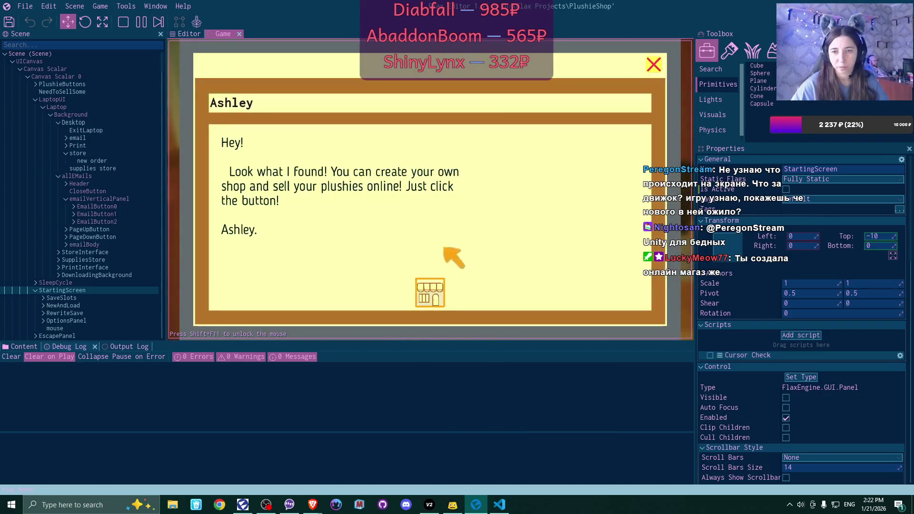
pyautogui.click(430, 292)
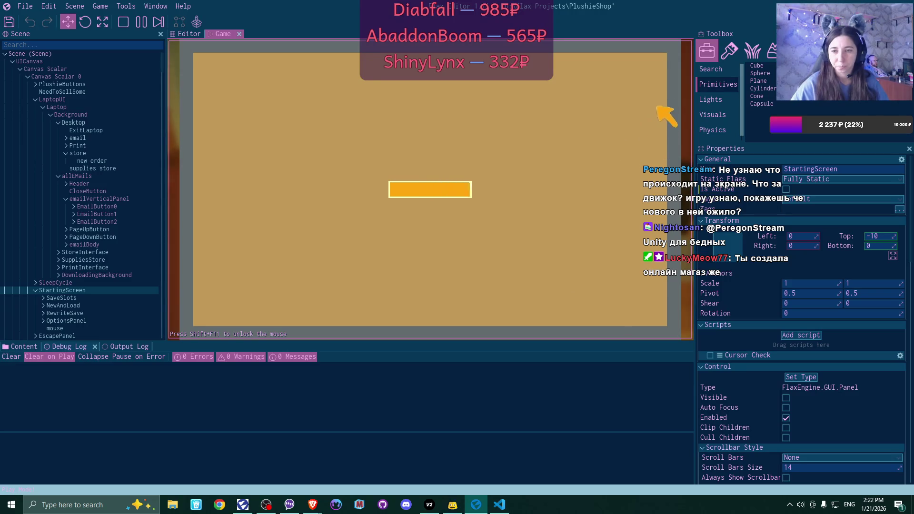
# Close the email and Bmail, then open the new online shop's name field
pyautogui.click(654, 65)
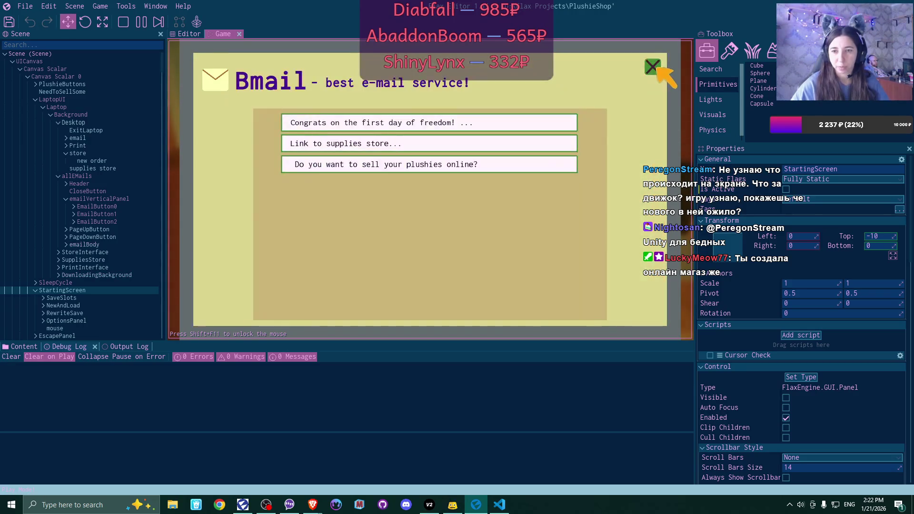
pyautogui.click(653, 71)
pyautogui.click(335, 87)
pyautogui.click(456, 196)
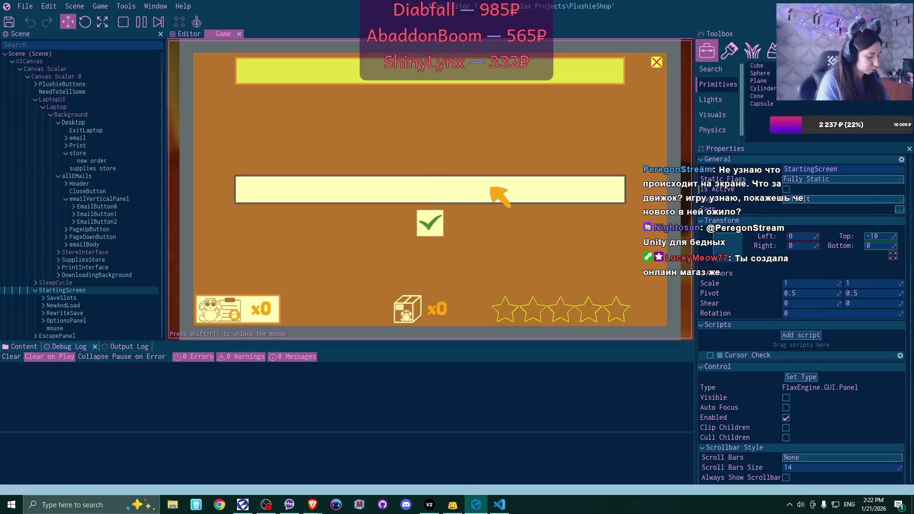
# Enter 'AllThePlushies' as the shop name and confirm it
pyautogui.write('Plushies')
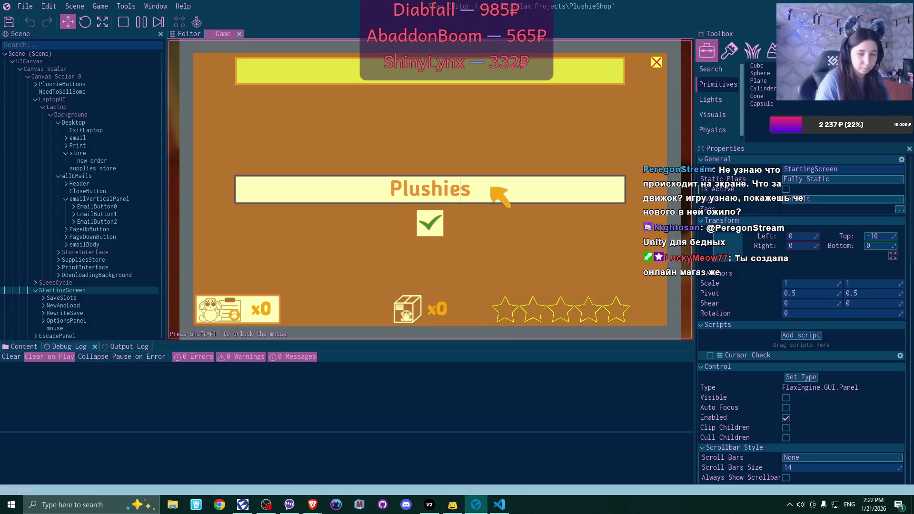
pyautogui.press('Home')
pyautogui.write('AllThe')
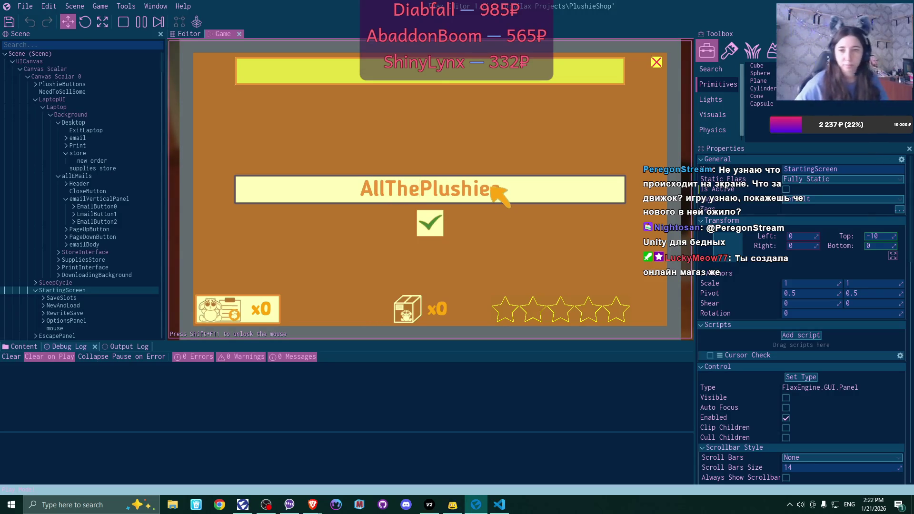
pyautogui.click(430, 226)
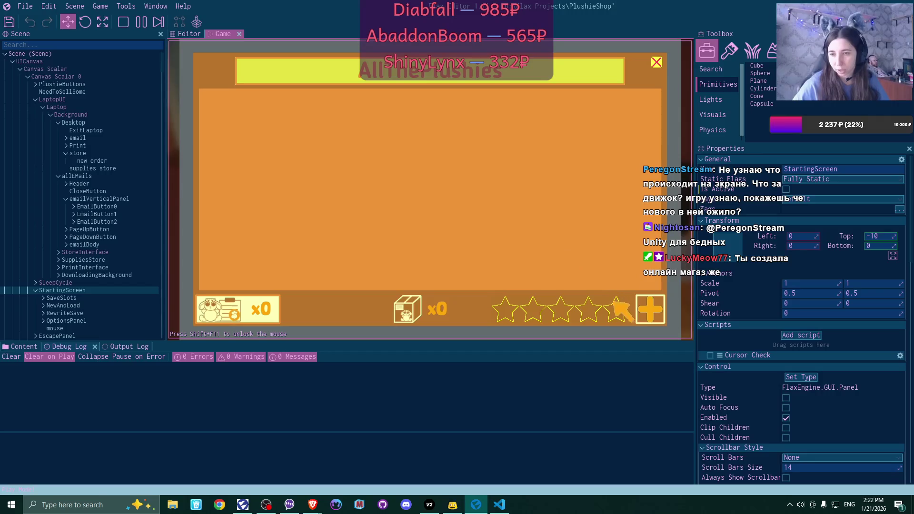
# List three plushies for sale: the bear at $30, the rabbit at $25 and the blue bear at $20
pyautogui.click(650, 309)
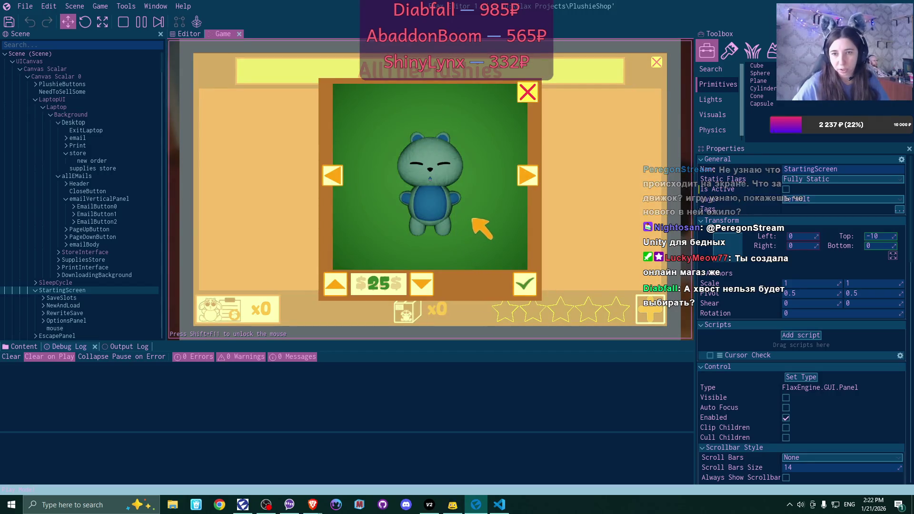
pyautogui.click(339, 285)
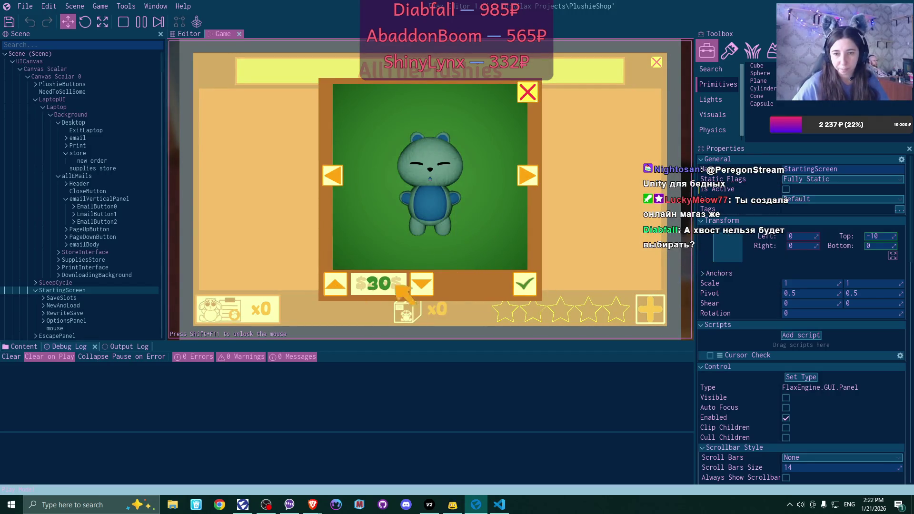
pyautogui.click(525, 285)
pyautogui.click(650, 309)
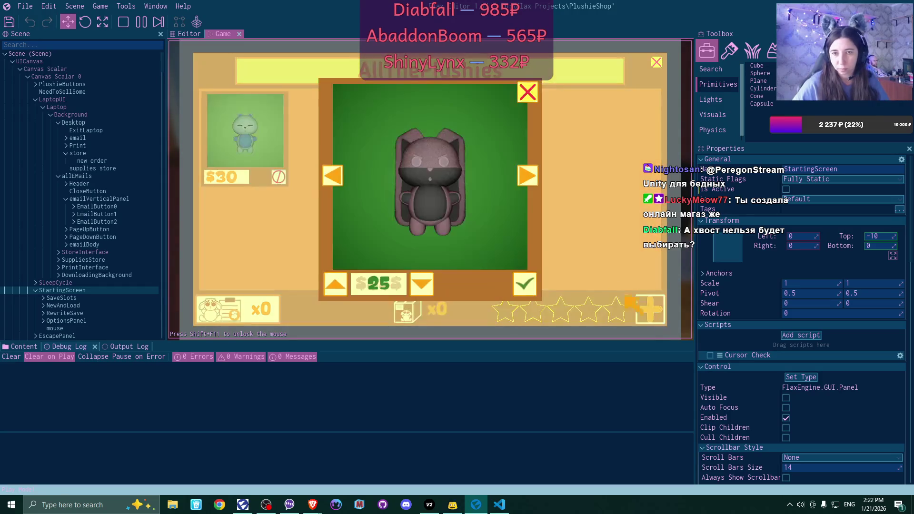
pyautogui.click(423, 285)
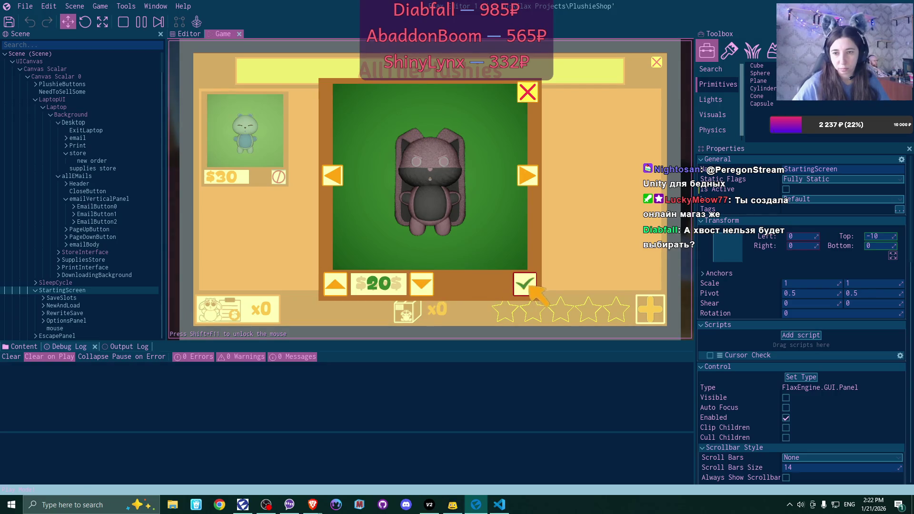
pyautogui.click(527, 176)
pyautogui.click(527, 176)
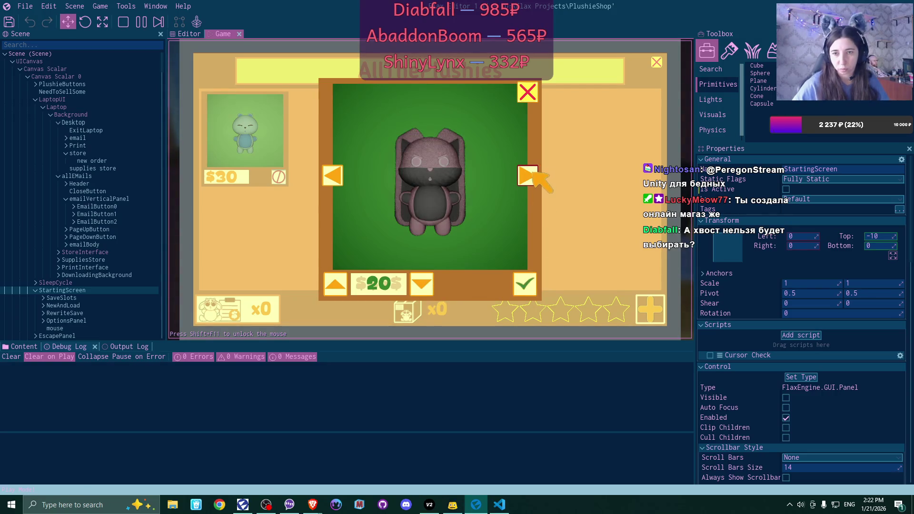
pyautogui.click(531, 286)
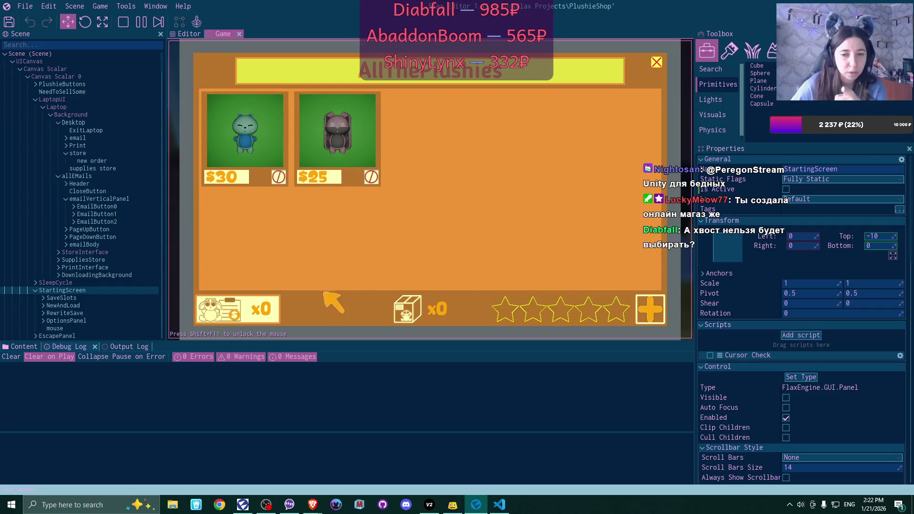
pyautogui.click(650, 307)
pyautogui.click(421, 284)
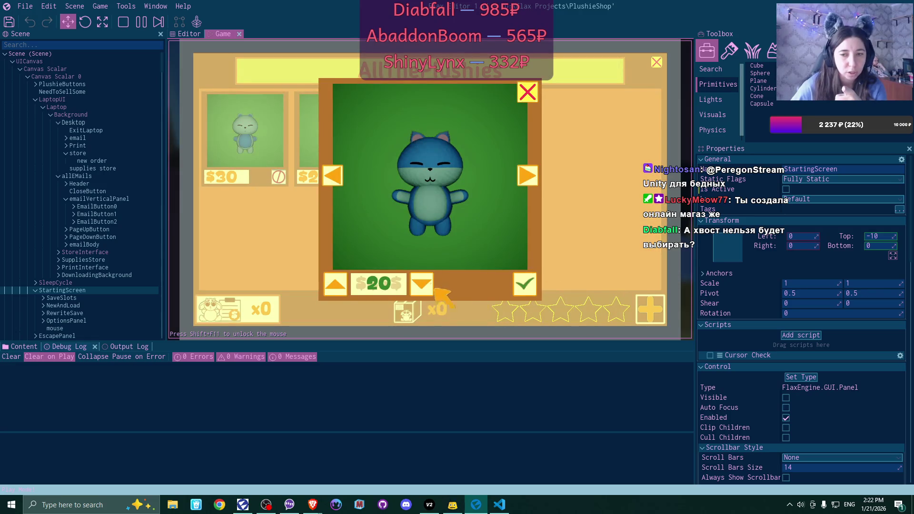
pyautogui.click(525, 284)
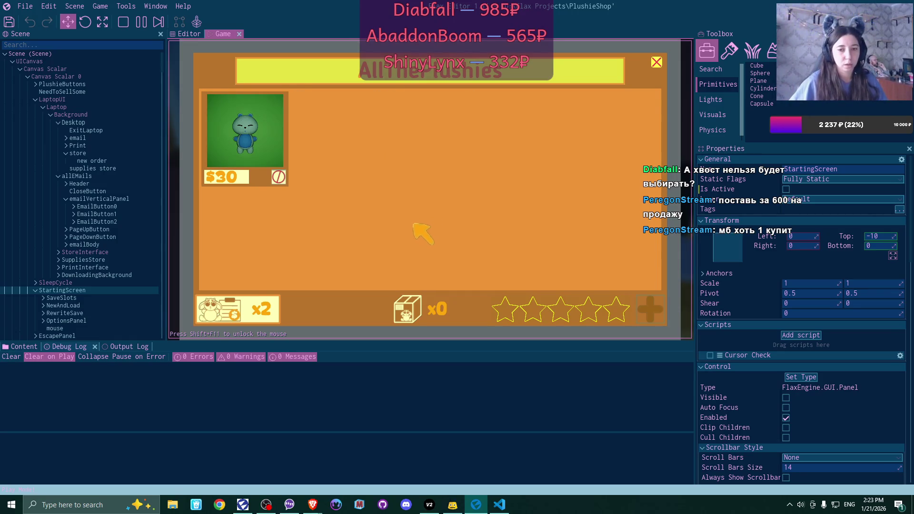
# Put the two waiting plushies back into the shop and close the shop window
pyautogui.click(658, 62)
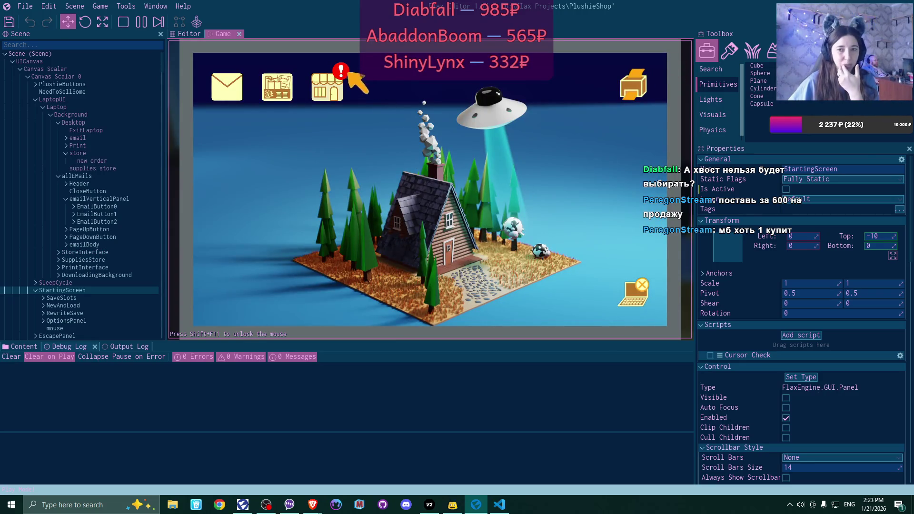
pyautogui.click(332, 91)
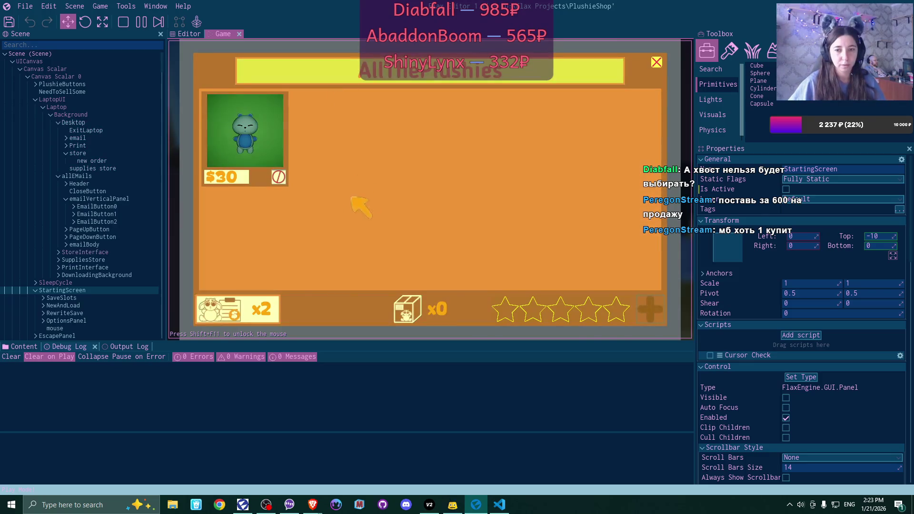
pyautogui.click(242, 313)
pyautogui.click(658, 63)
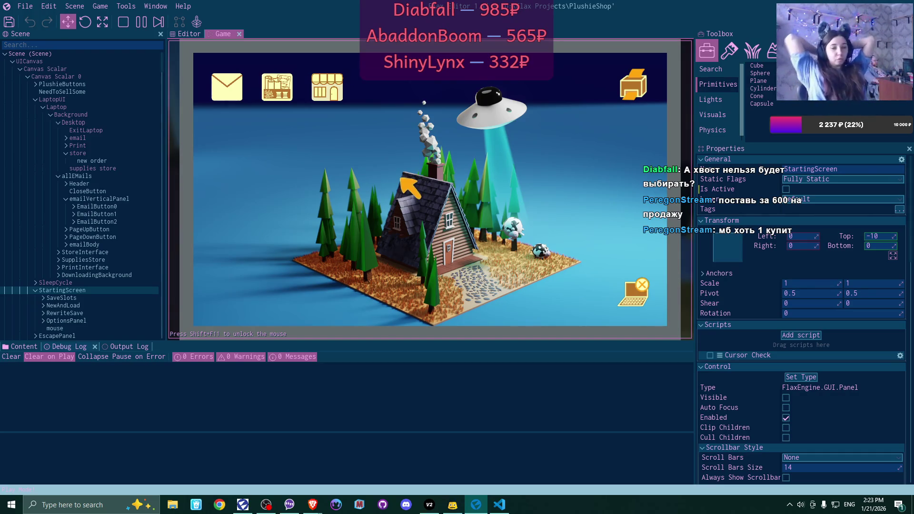
# Leave and re-enter the laptop until the shop shows three listings at $30, $25 and $20
pyautogui.click(634, 294)
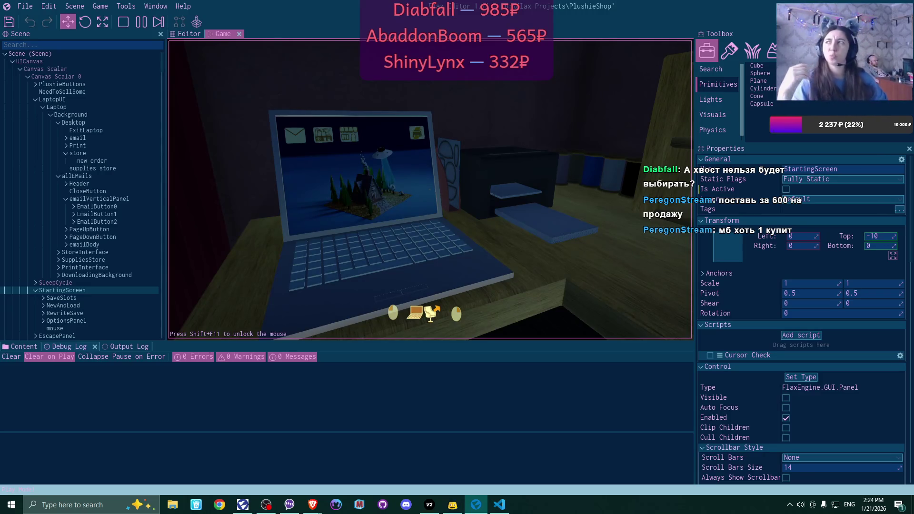
pyautogui.click(431, 313)
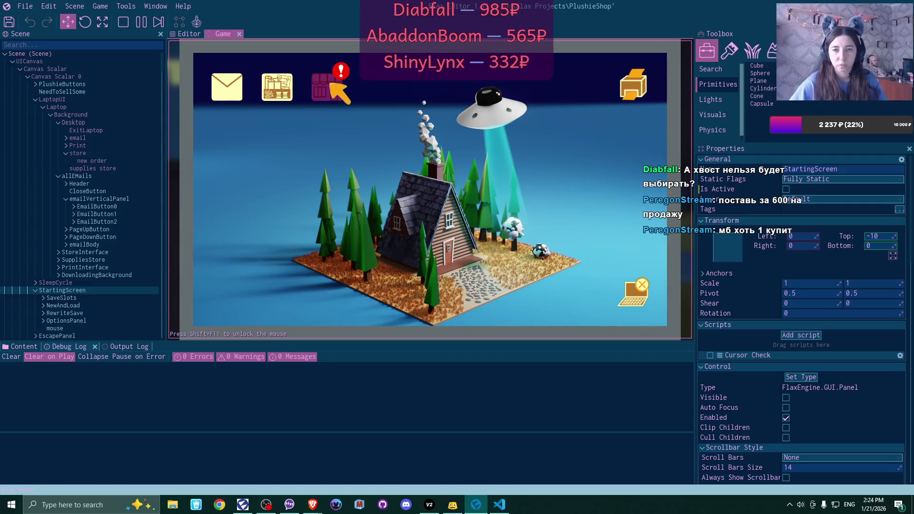
pyautogui.click(636, 299)
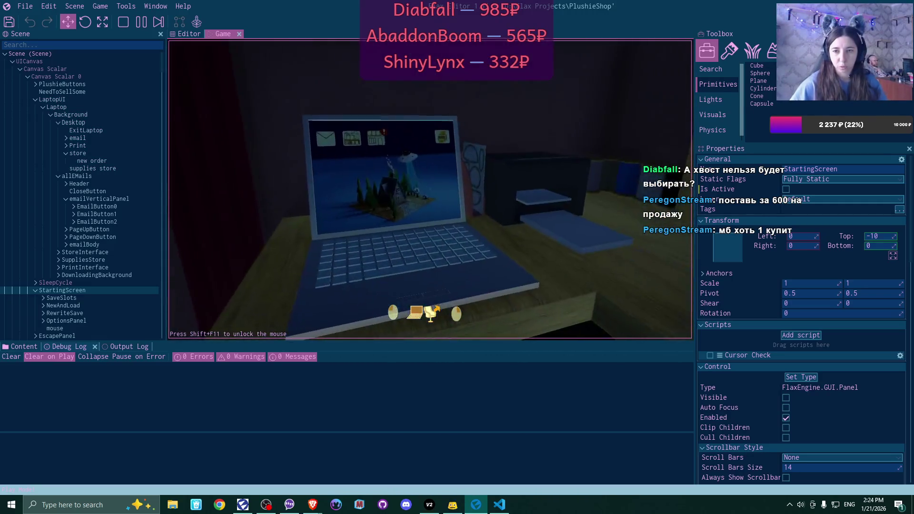
pyautogui.click(432, 311)
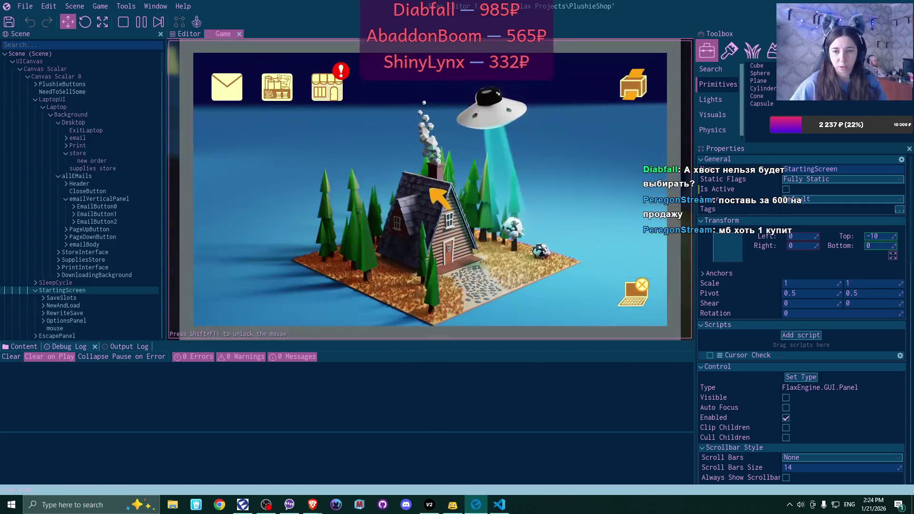
pyautogui.click(332, 84)
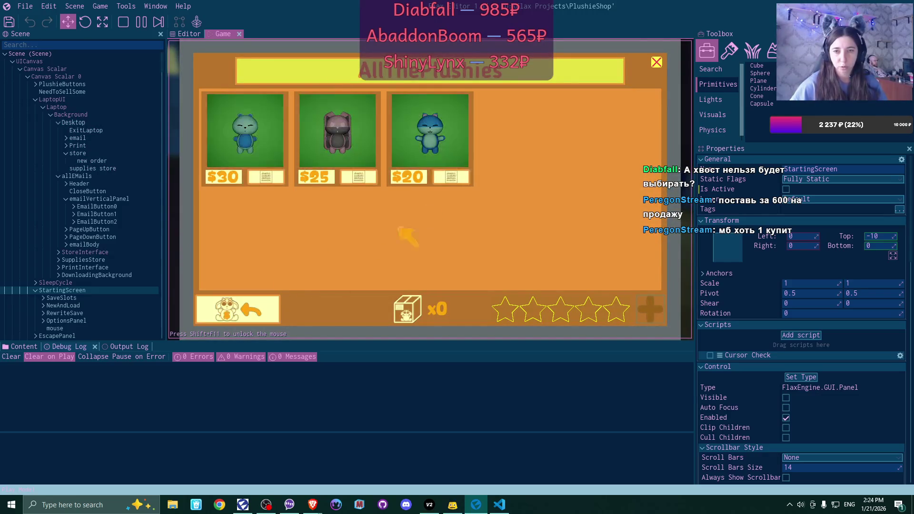
pyautogui.click(657, 62)
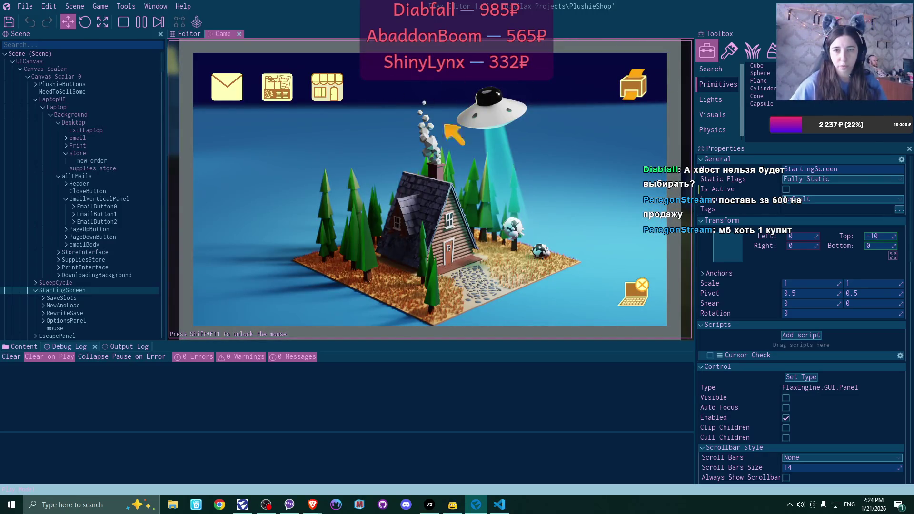
pyautogui.click(641, 289)
pyautogui.click(432, 311)
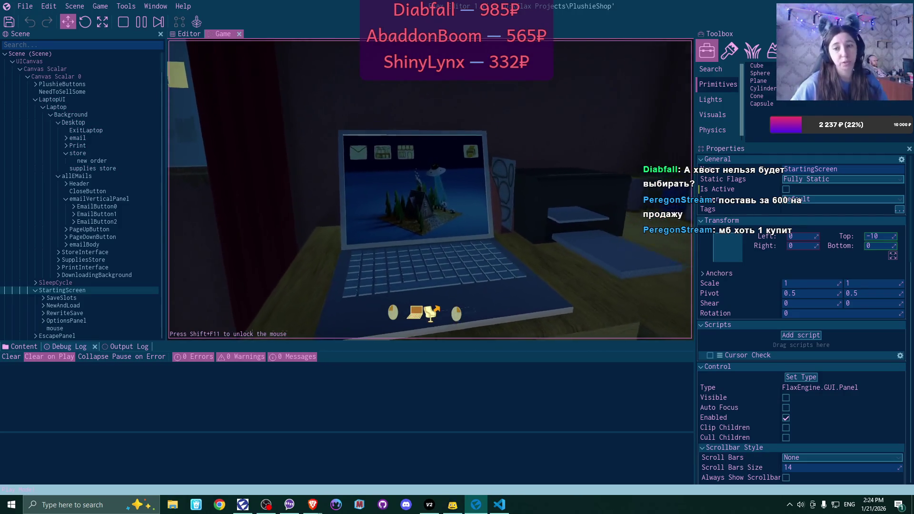
pyautogui.click(315, 67)
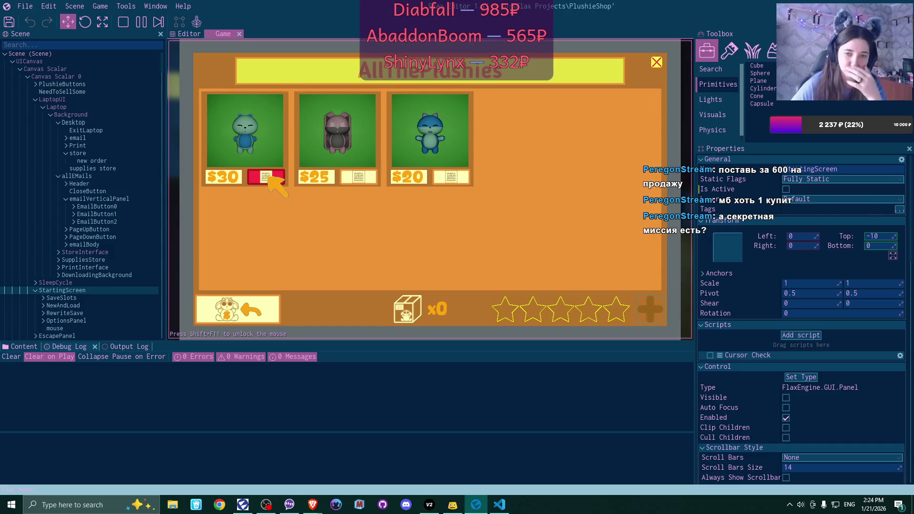
# View the shipping addresses for the $30 bear, $25 rabbit and $20 blue bear orders
pyautogui.click(268, 177)
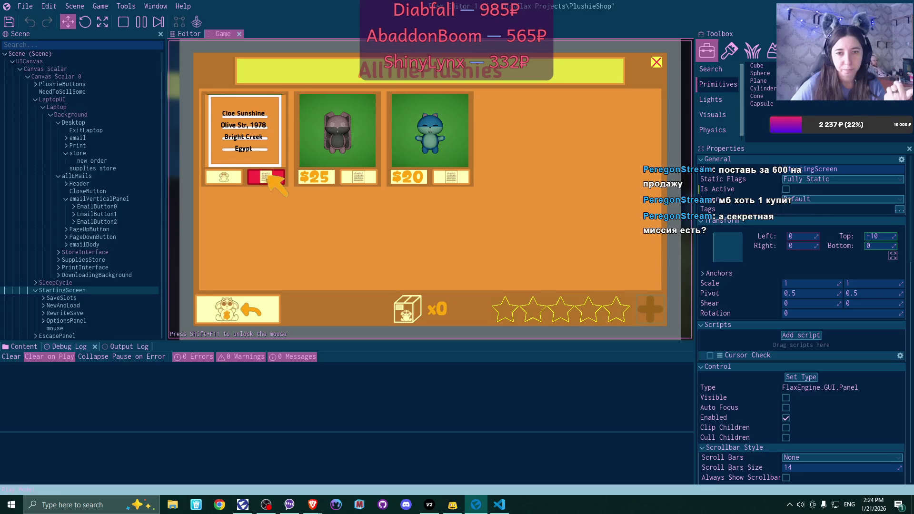
pyautogui.click(360, 177)
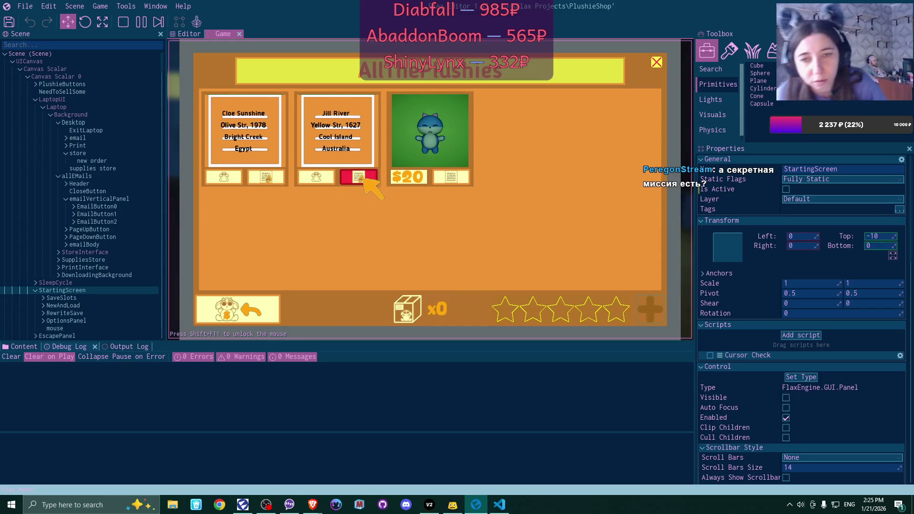
pyautogui.click(451, 180)
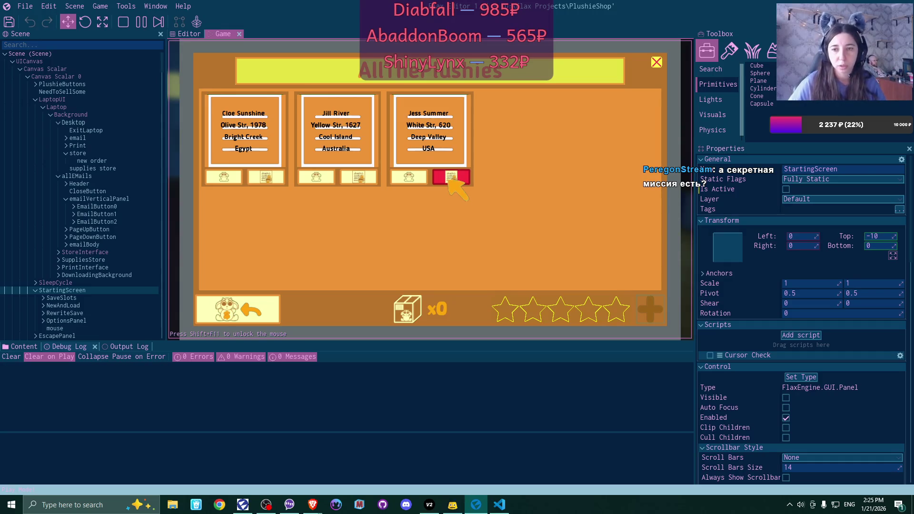
pyautogui.click(657, 61)
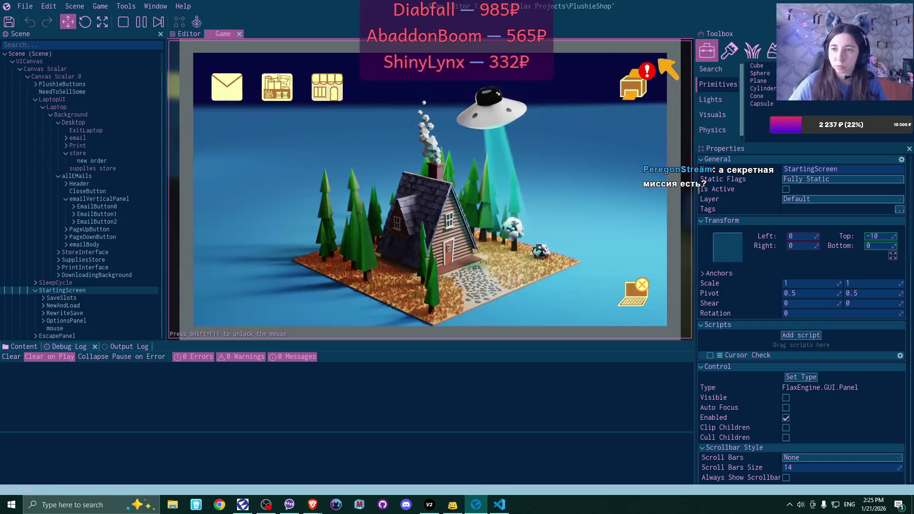
pyautogui.click(652, 66)
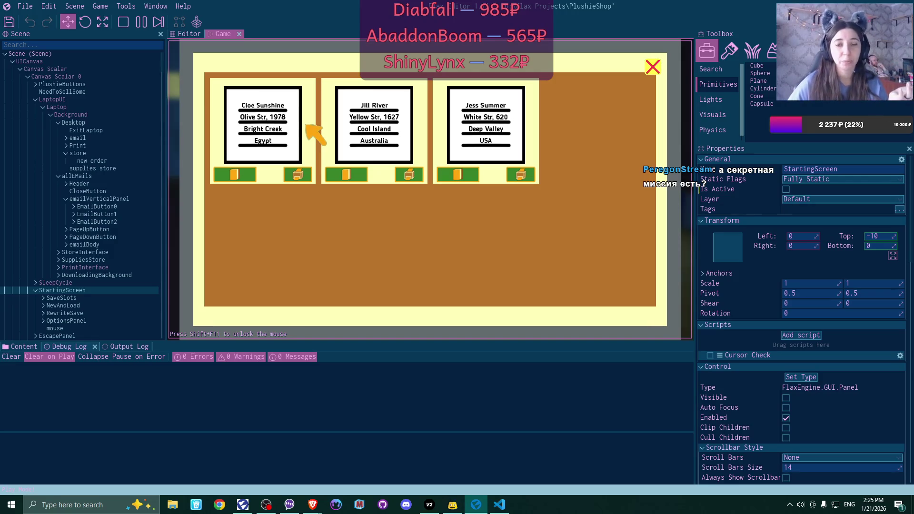
# Give the first order a green label with pink text, confirm it and print it
pyautogui.click(234, 174)
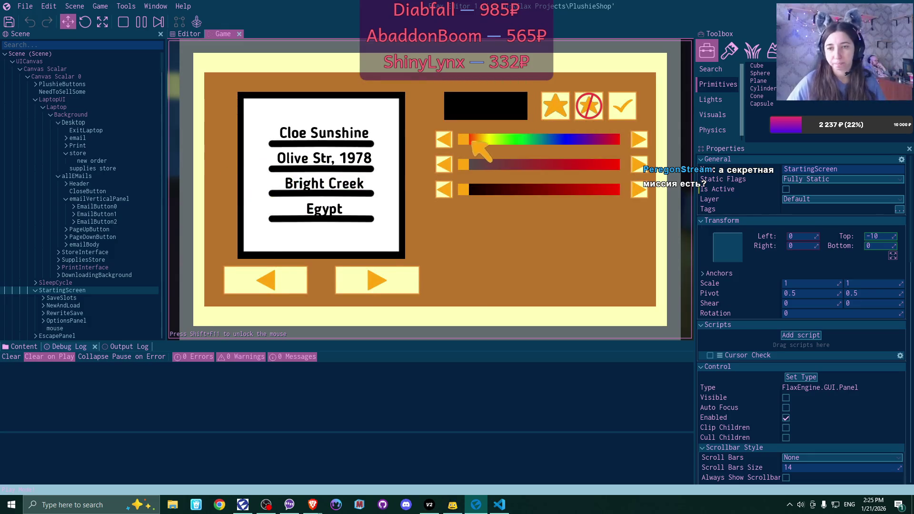
pyautogui.click(391, 287)
pyautogui.click(391, 288)
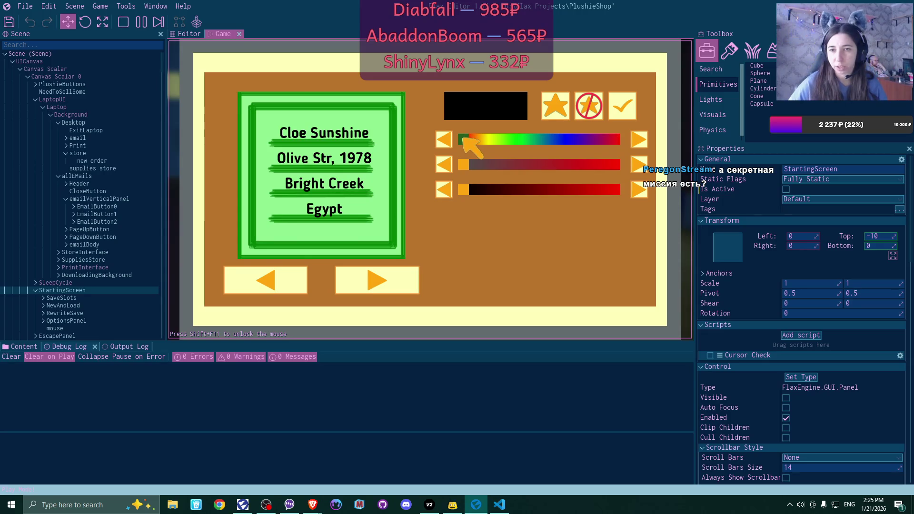
pyautogui.moveTo(465, 141); pyautogui.dragTo(613, 140)
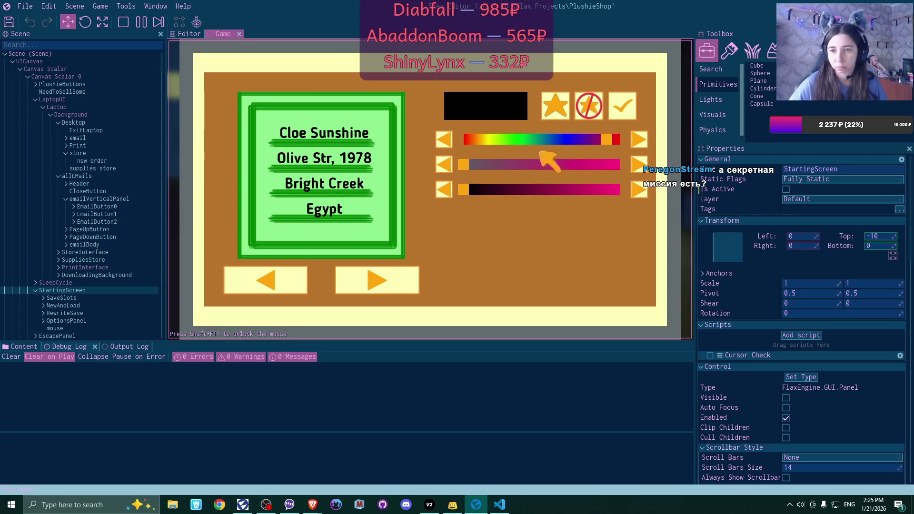
pyautogui.moveTo(466, 166); pyautogui.dragTo(618, 167)
pyautogui.moveTo(465, 190); pyautogui.dragTo(611, 189)
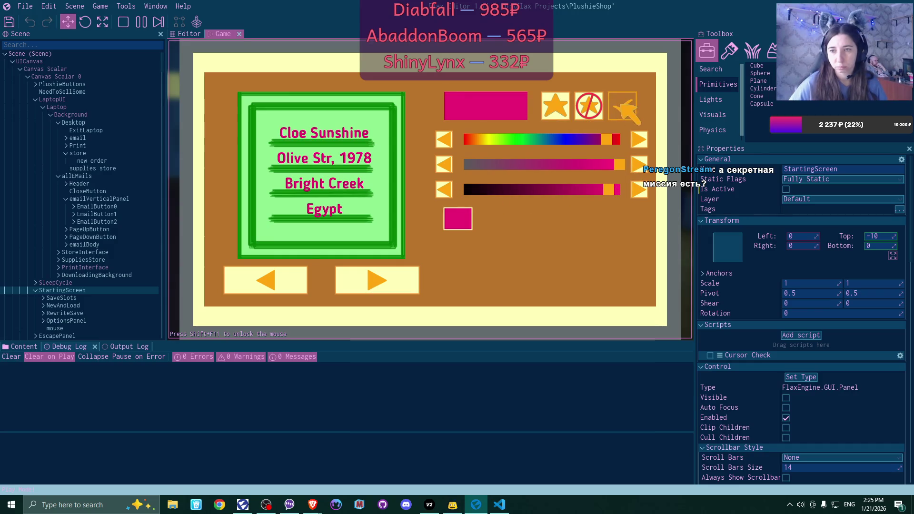
pyautogui.click(623, 108)
pyautogui.click(299, 175)
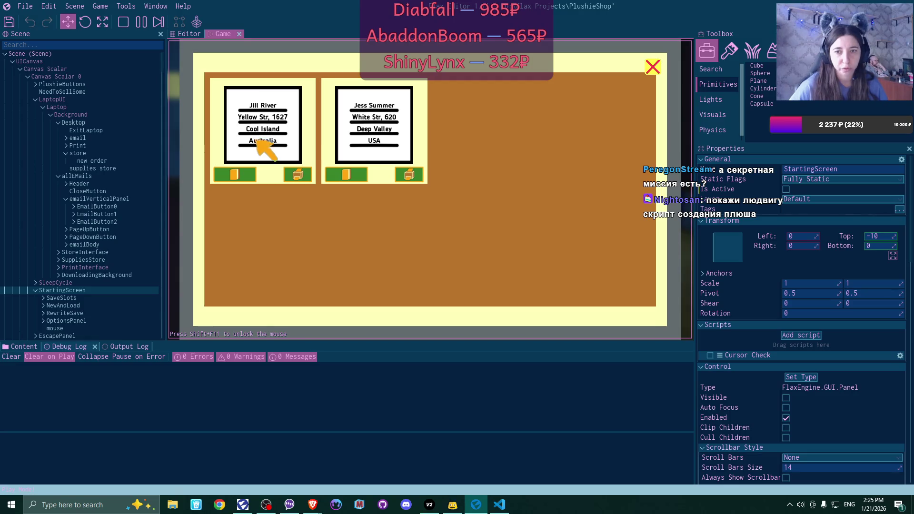
# Give the second order a blue paw-print label with pink text, confirm it and print it
pyautogui.click(362, 174)
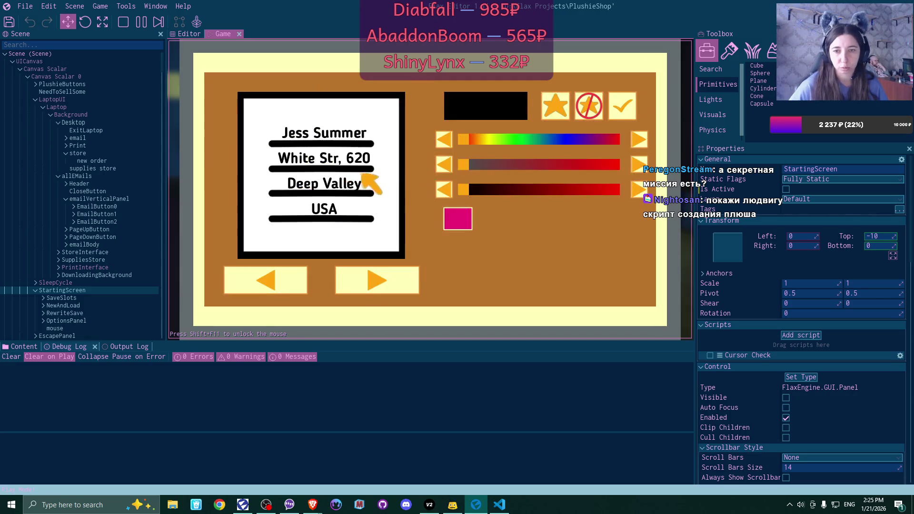
pyautogui.click(555, 106)
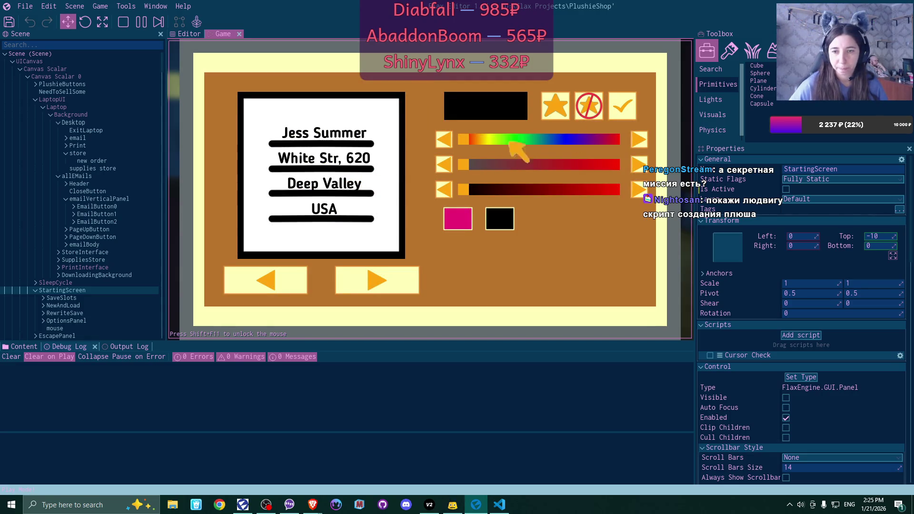
pyautogui.click(589, 108)
pyautogui.click(379, 283)
pyautogui.click(379, 285)
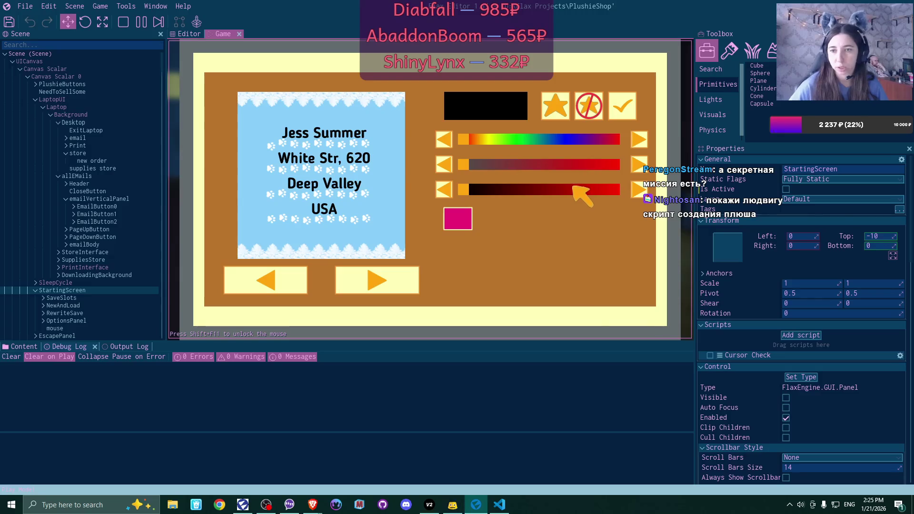
pyautogui.click(471, 216)
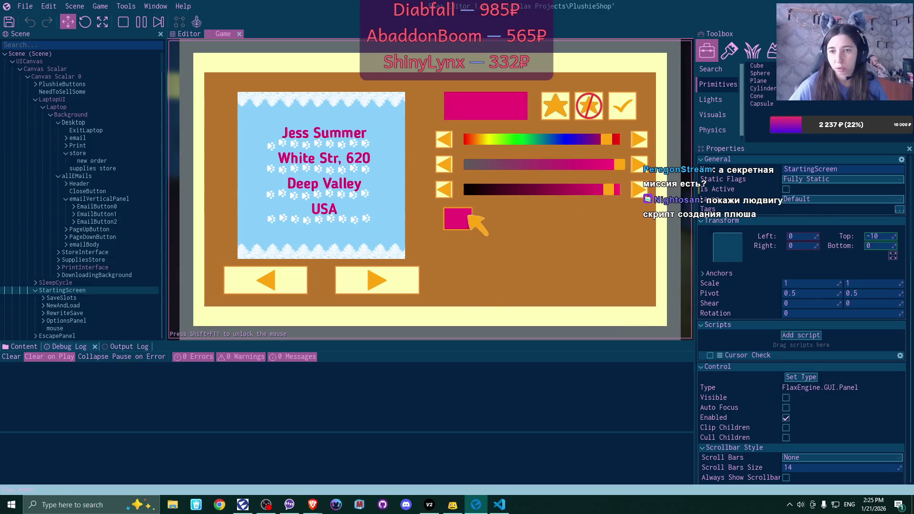
pyautogui.moveTo(606, 139); pyautogui.dragTo(570, 139)
pyautogui.click(621, 107)
pyautogui.click(410, 173)
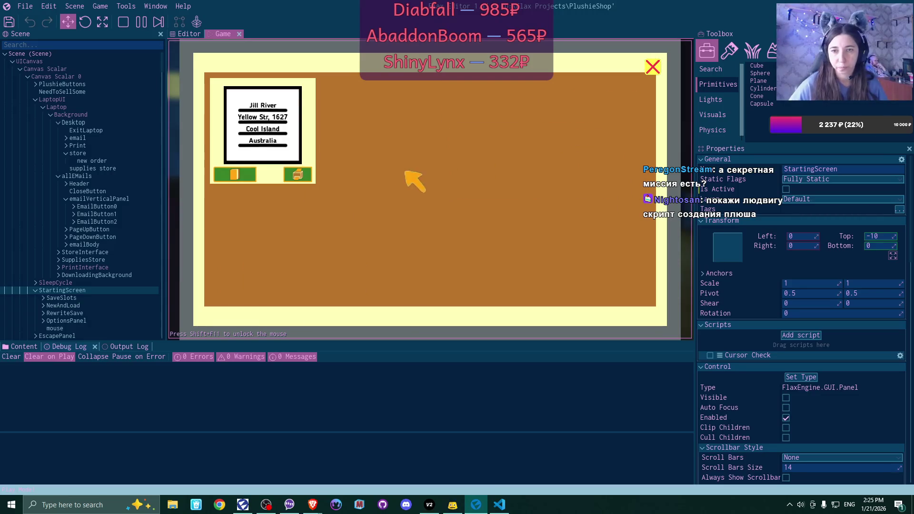
# Print the last order's cream label with pink text, then close the order panel and leave the laptop
pyautogui.click(237, 174)
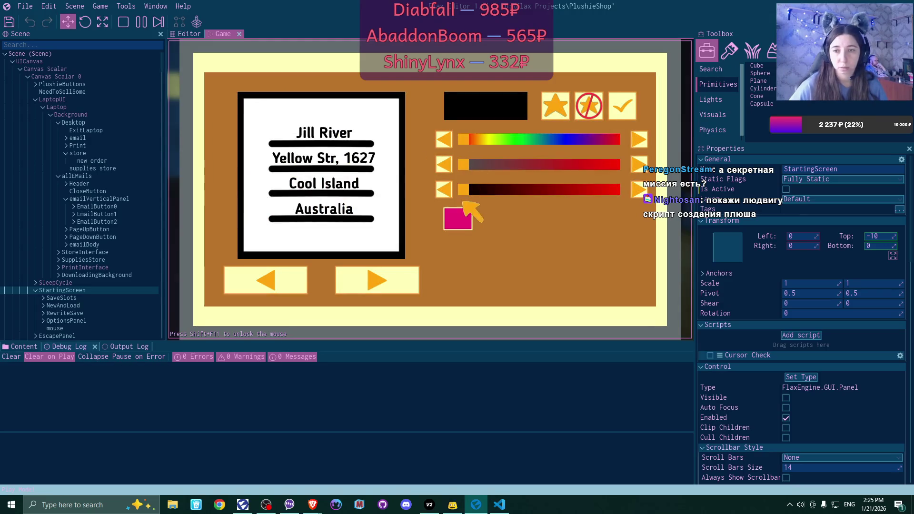
pyautogui.click(467, 217)
pyautogui.click(376, 281)
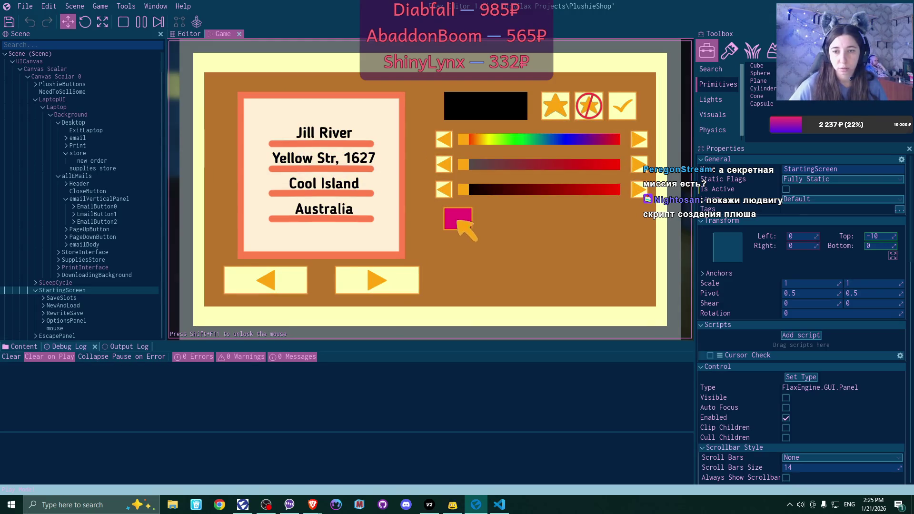
pyautogui.click(458, 220)
pyautogui.click(622, 105)
pyautogui.click(297, 175)
pyautogui.click(654, 68)
pyautogui.click(634, 291)
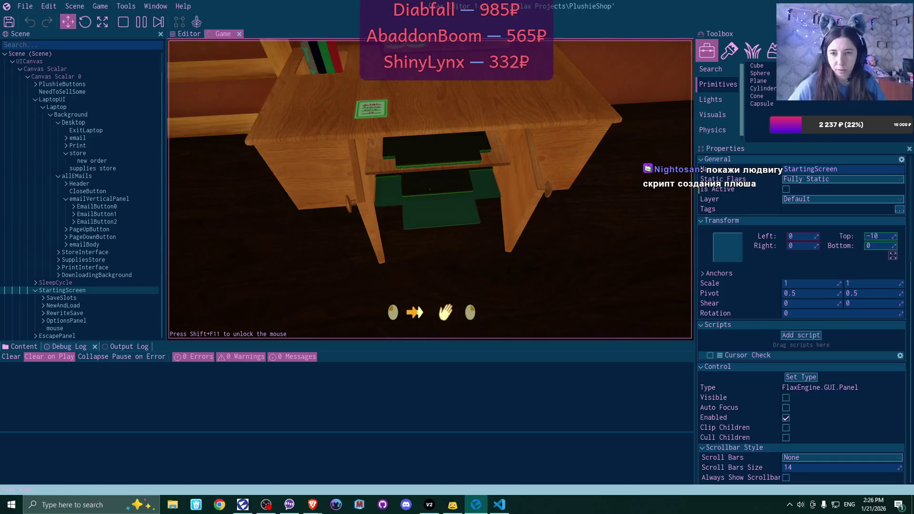
# Set a green box on the desk and drop the green plushie from the shelf into it
pyautogui.click(430, 189)
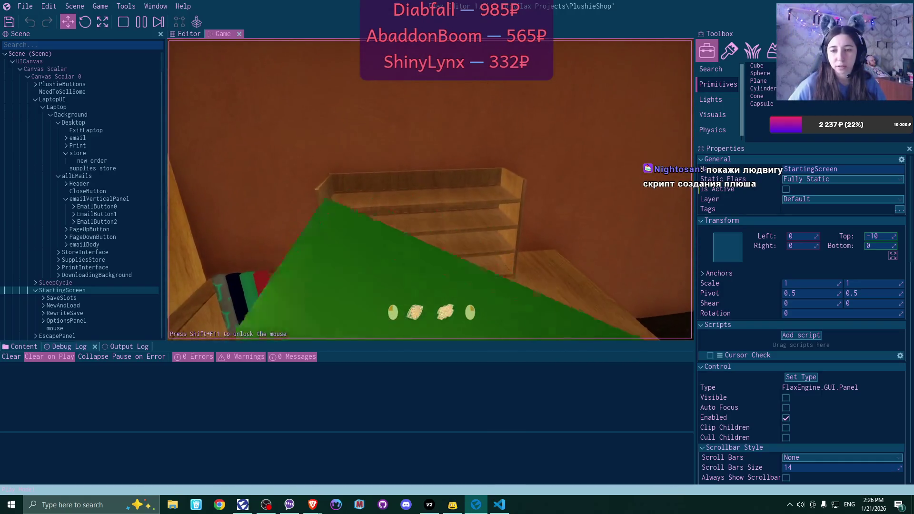
pyautogui.click(430, 189)
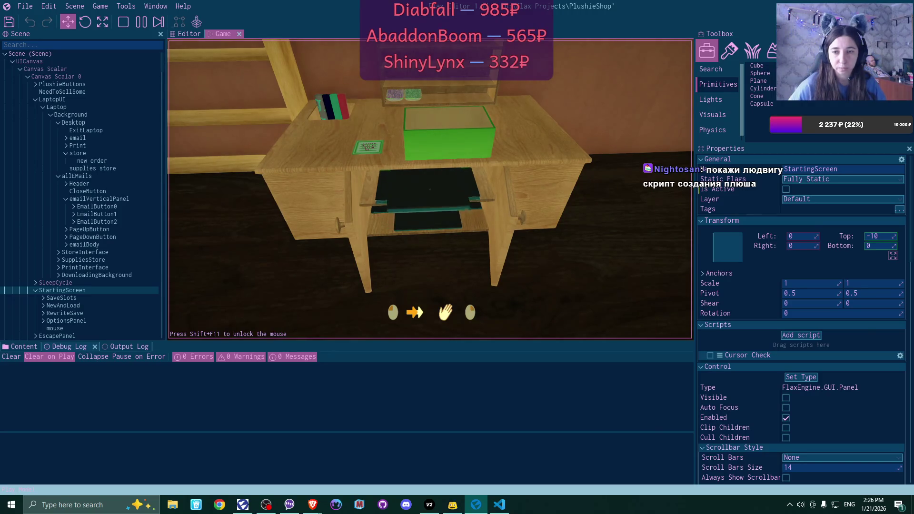
pyautogui.click(430, 190)
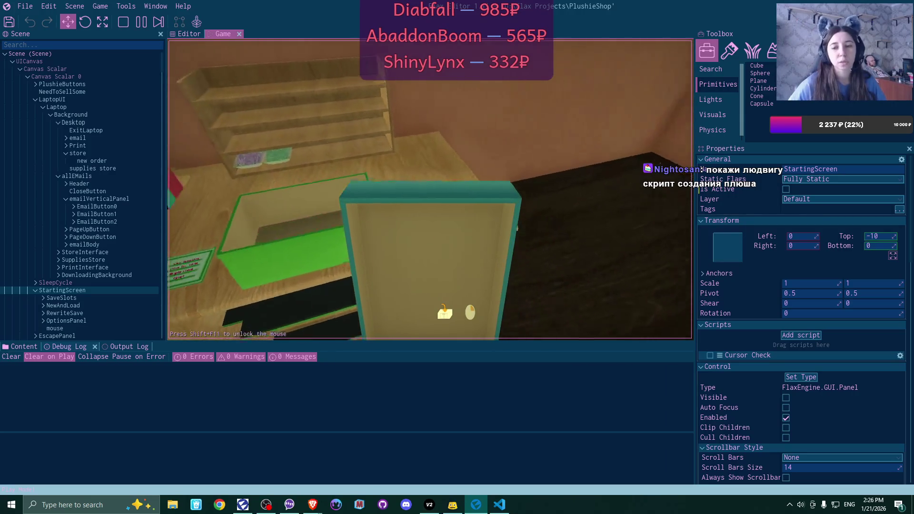
pyautogui.click(430, 190)
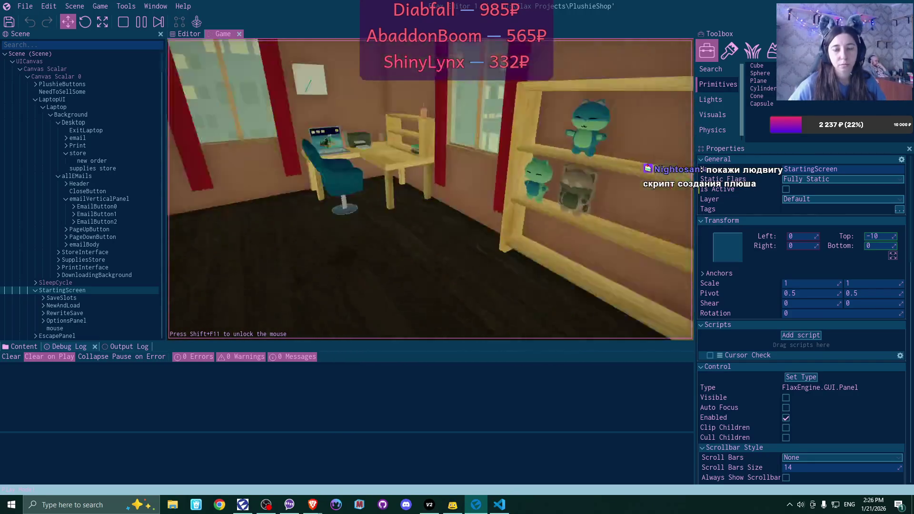
pyautogui.click(430, 189)
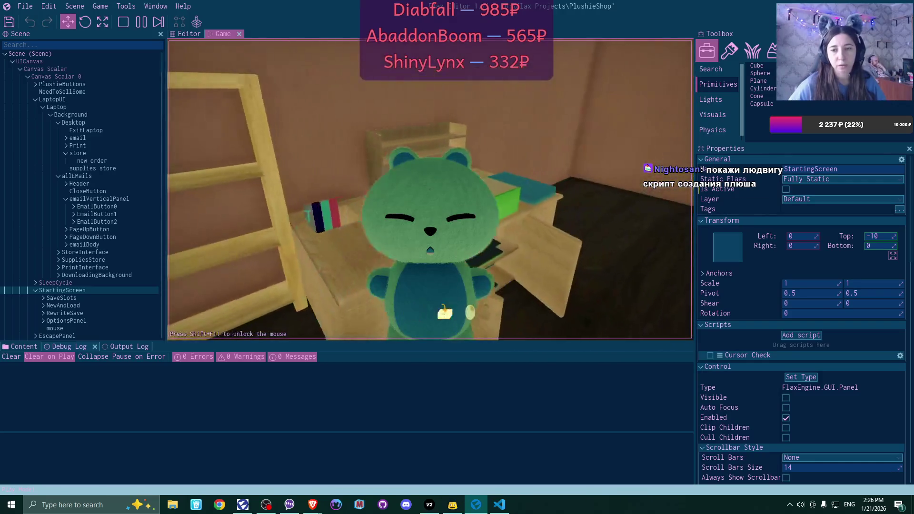
pyautogui.click(430, 189)
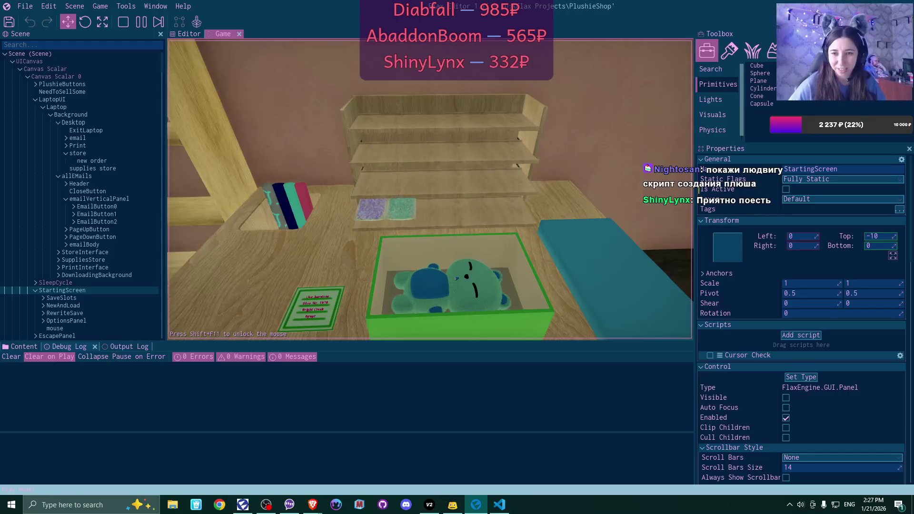
# Add the stuffing packet to the green plushie's box and close its lid
pyautogui.click(442, 187)
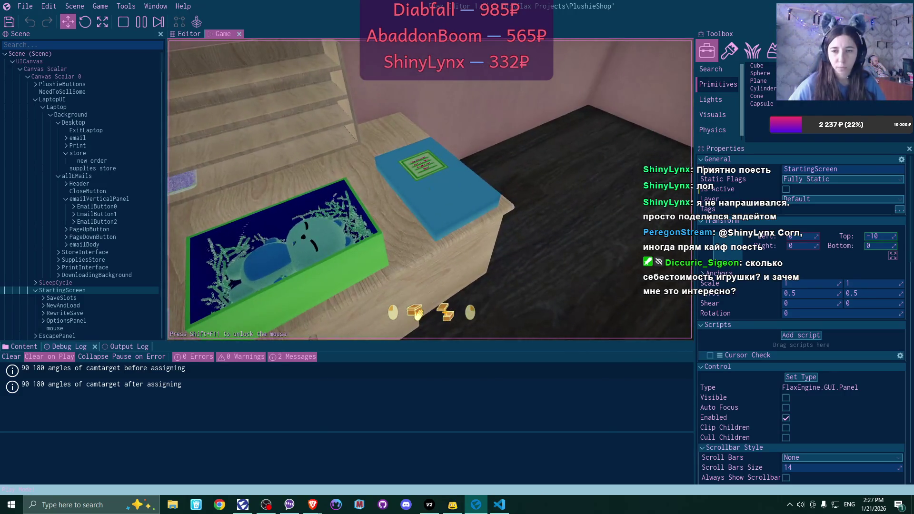
pyautogui.click(417, 314)
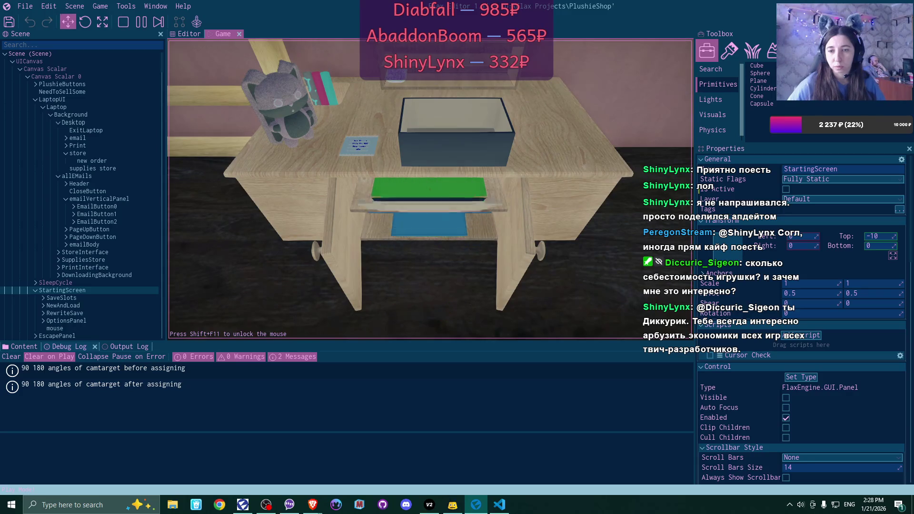
# Place a box on the table, pack the grey plushie and close the pink lid
pyautogui.click(430, 188)
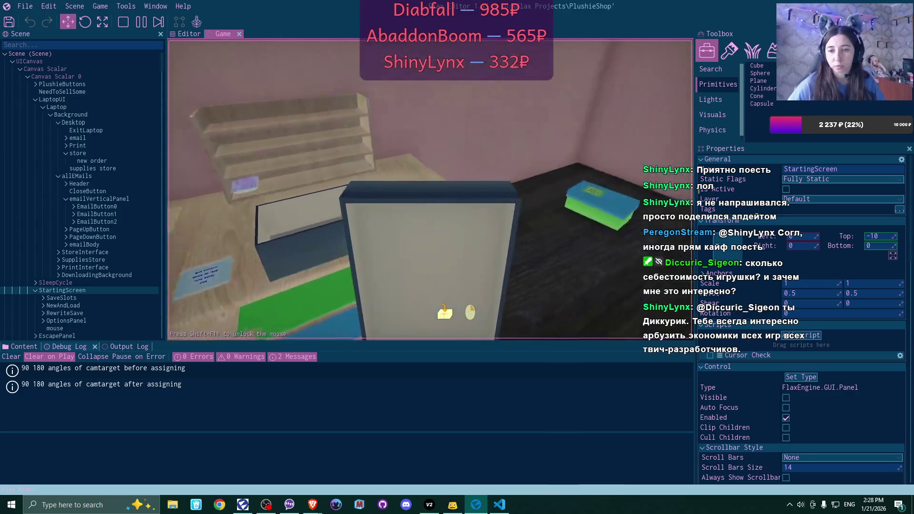
pyautogui.click(430, 189)
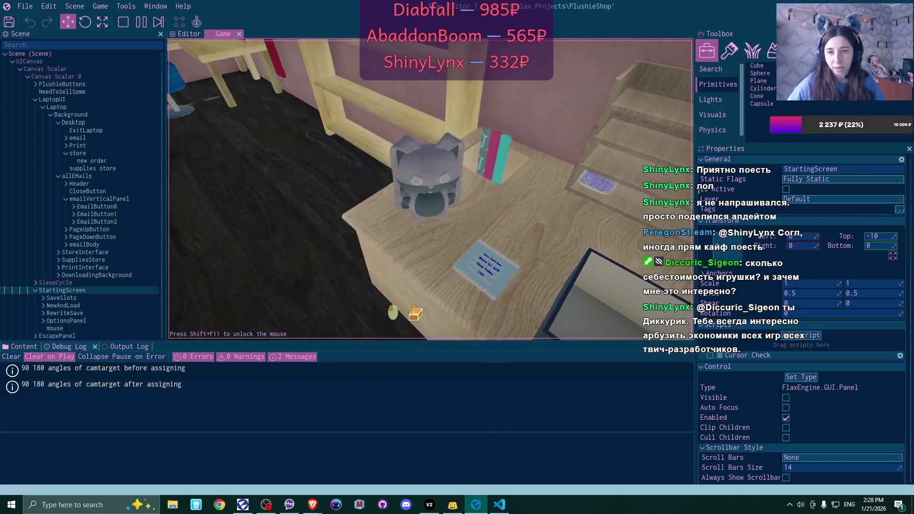
pyautogui.click(431, 189)
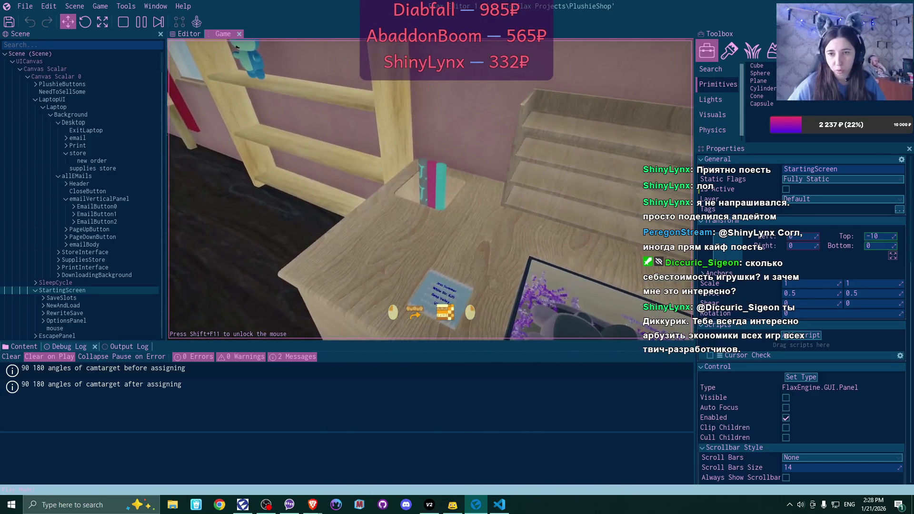
pyautogui.click(430, 189)
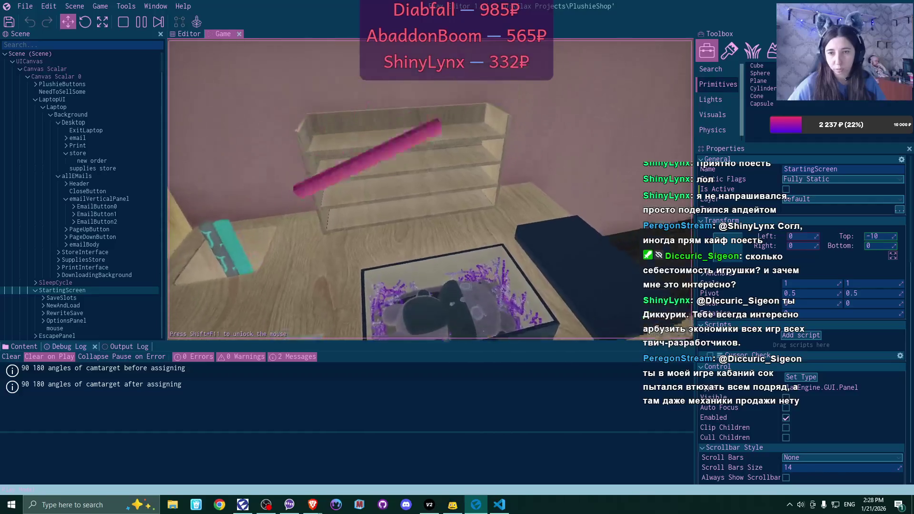
pyautogui.click(431, 189)
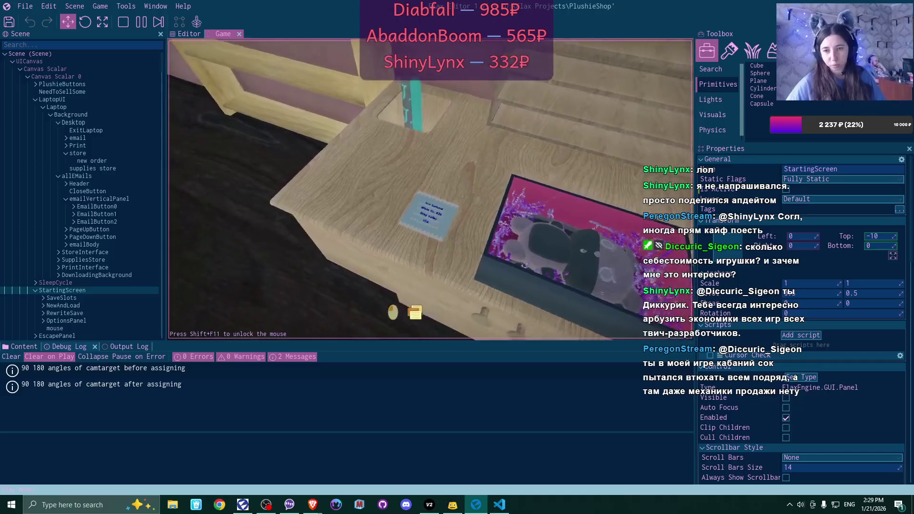
# Attach the printed shipping label to the parcel and confirm going to sleep
pyautogui.click(431, 189)
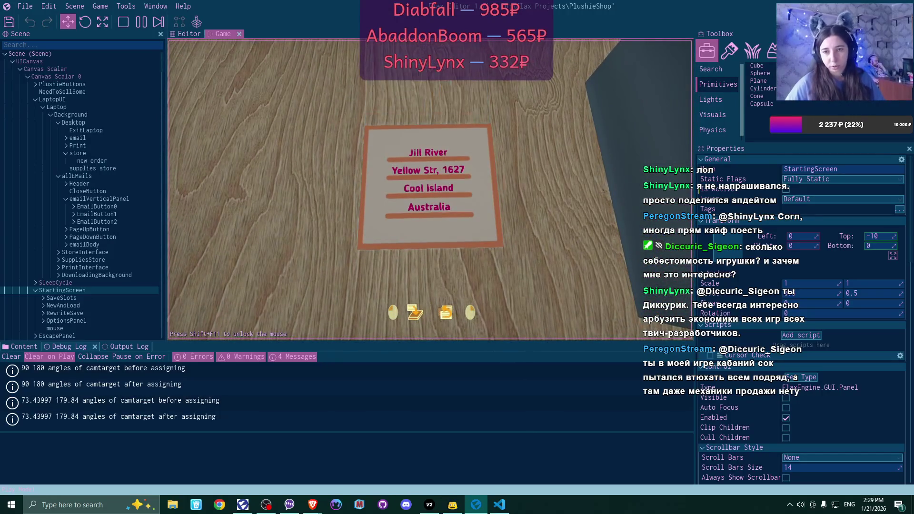
pyautogui.click(431, 188)
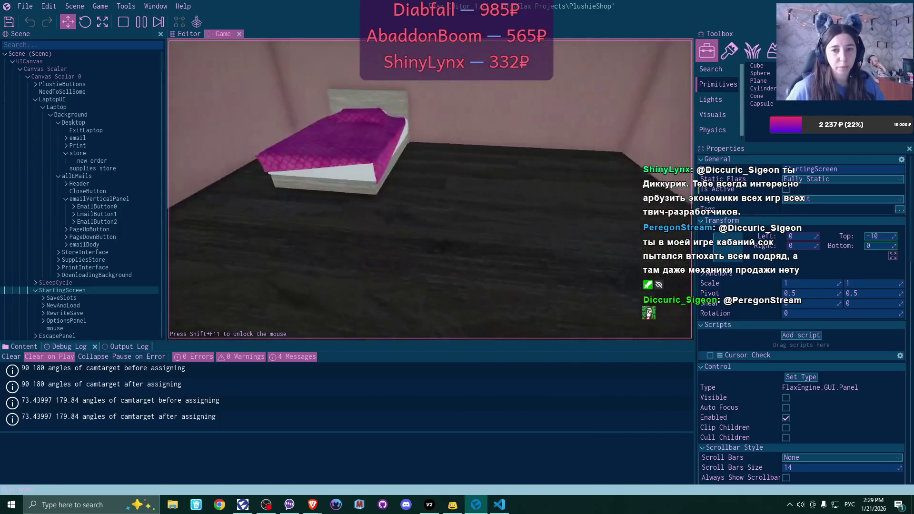
pyautogui.click(430, 190)
# Sleep to end the day, wake up, switch input to English and reopen the plushie store
pyautogui.click(372, 245)
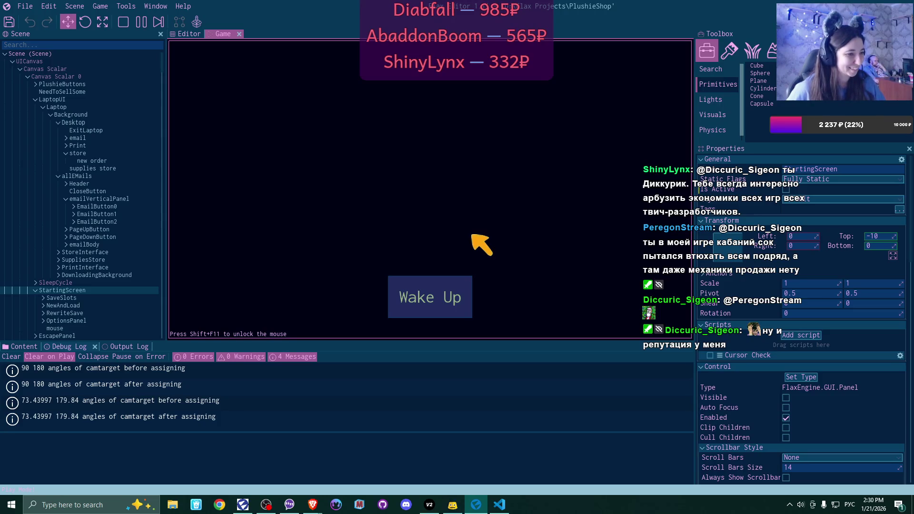
pyautogui.click(449, 286)
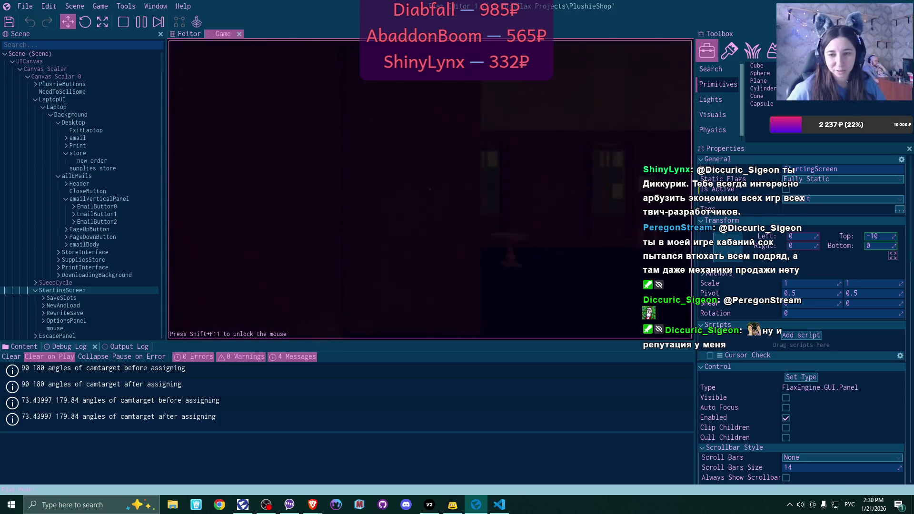
pyautogui.hotkey('alt', 'shift')
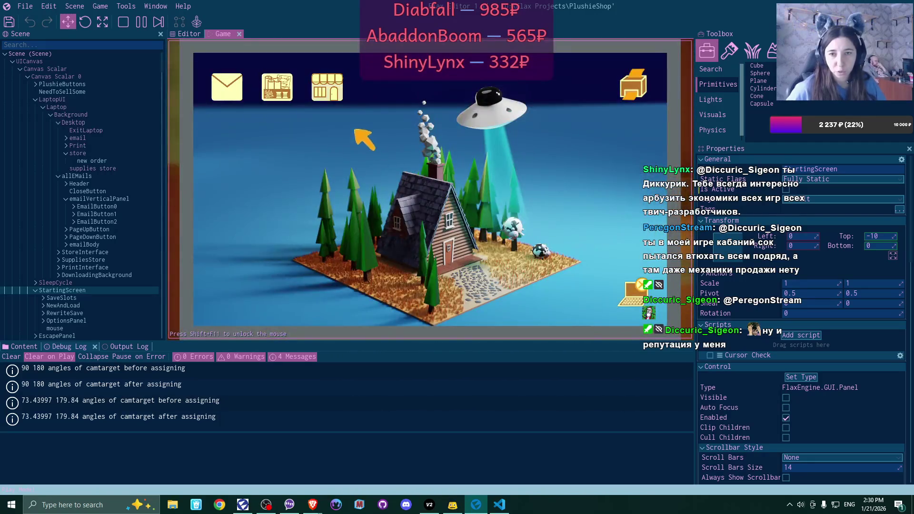
pyautogui.click(335, 95)
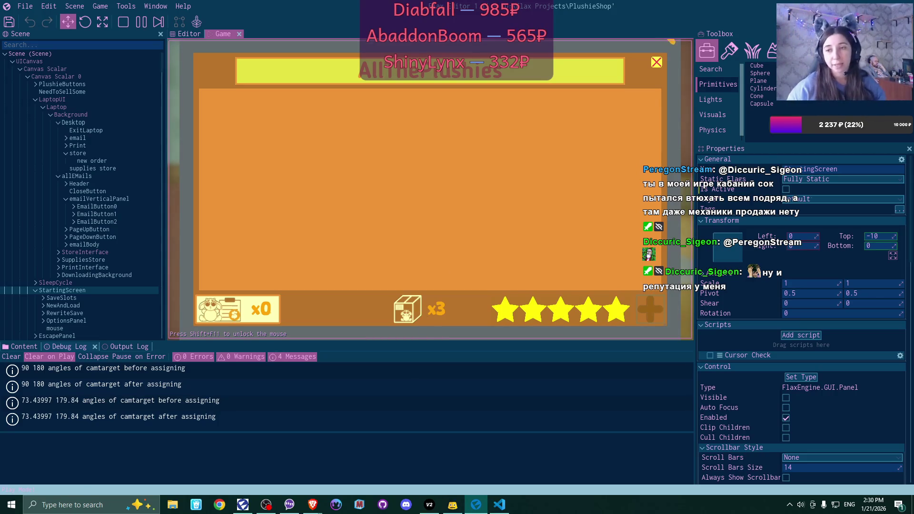
# Close the AllThePlushies window and open the supplies store from the laptop desktop
pyautogui.click(656, 62)
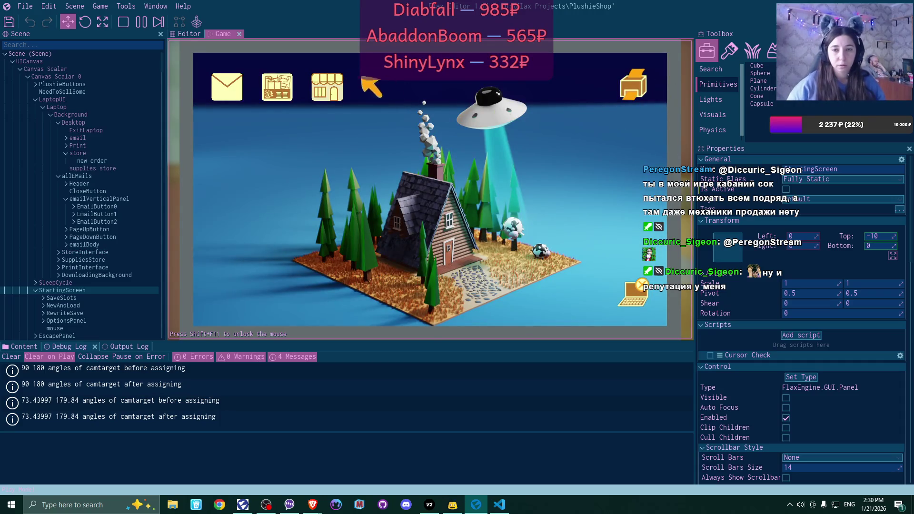
pyautogui.click(281, 86)
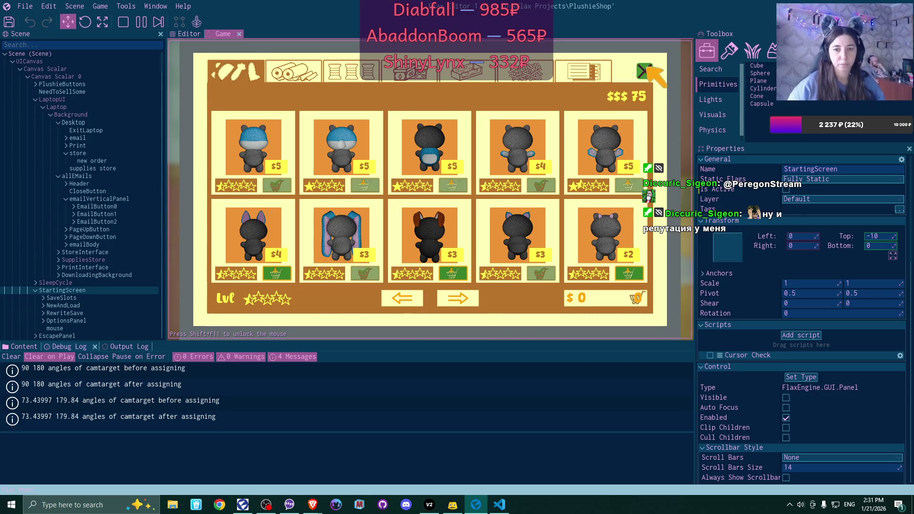
# Browse the fabric roll, thread, box, fabric swatch and stick categories, then close the store and leave the laptop
pyautogui.click(281, 78)
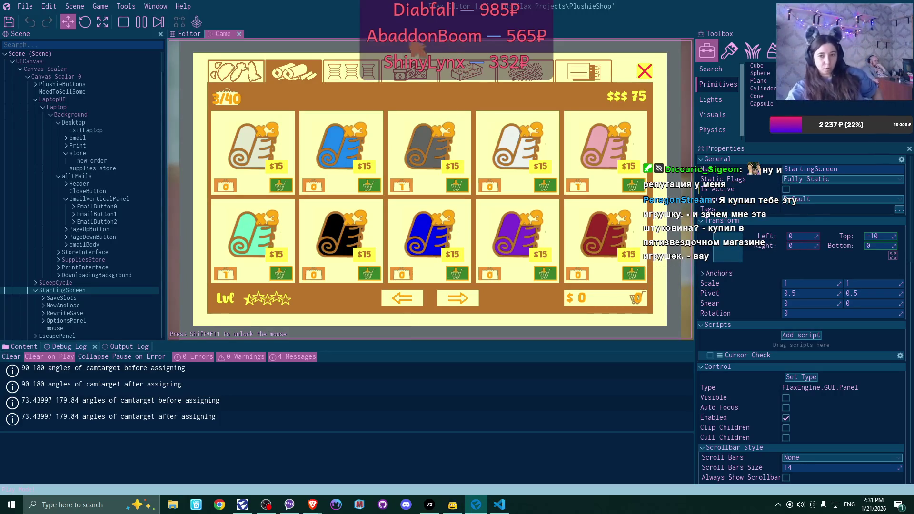
pyautogui.click(404, 72)
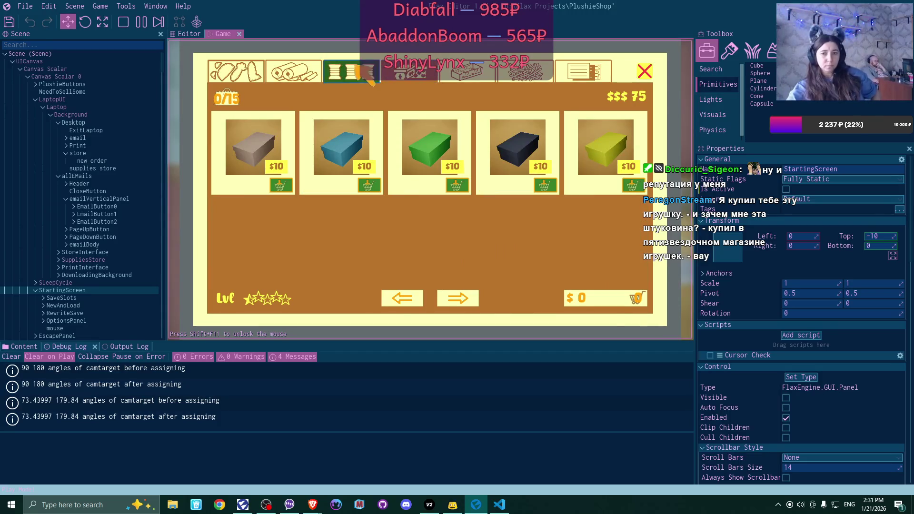
pyautogui.click(364, 72)
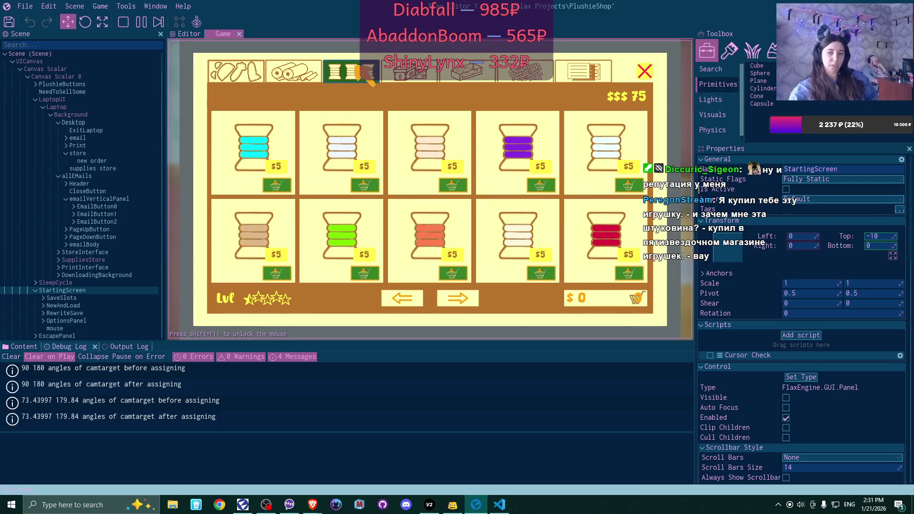
pyautogui.click(414, 71)
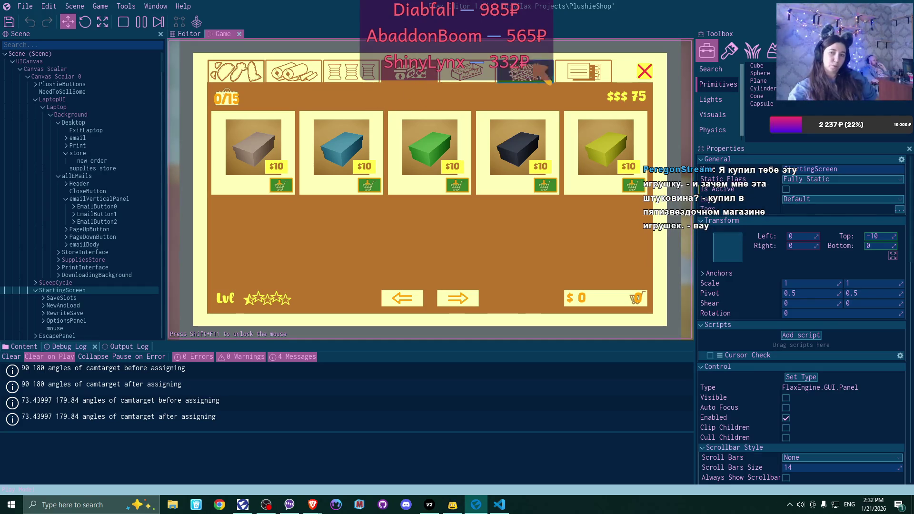
pyautogui.click(458, 78)
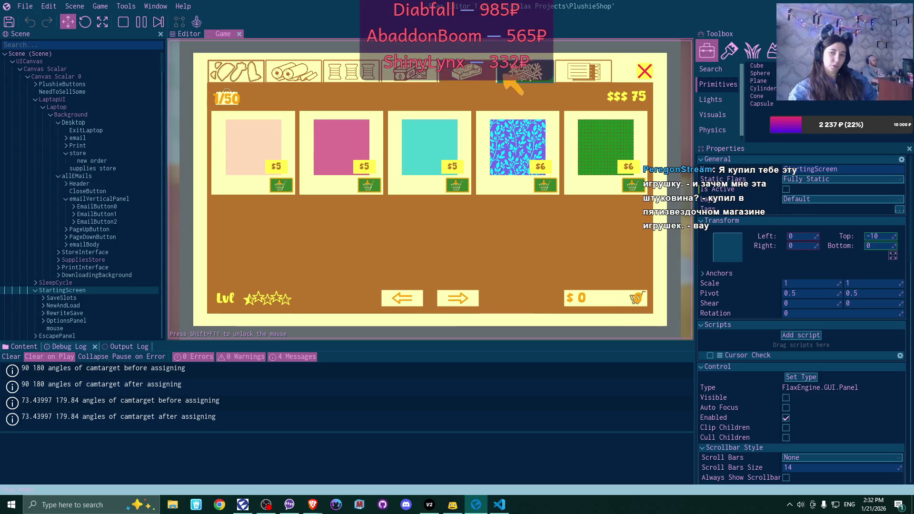
pyautogui.click(527, 78)
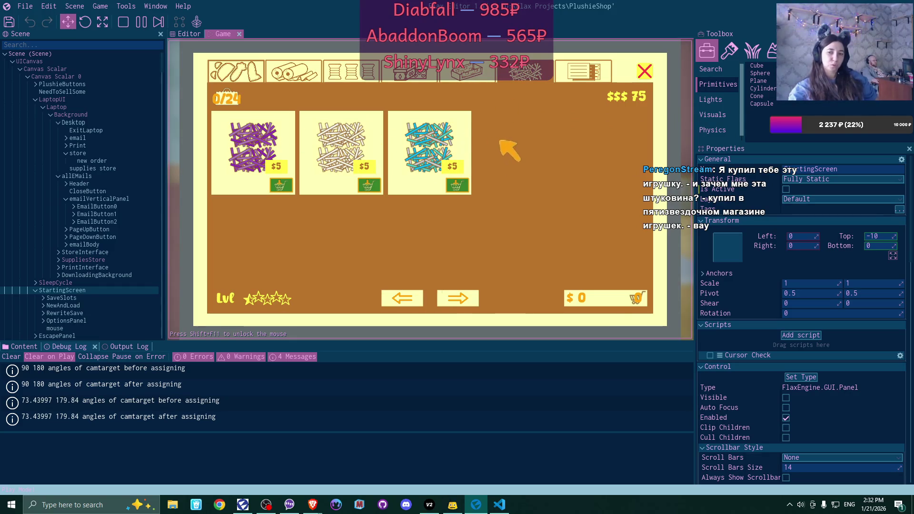
pyautogui.click(473, 80)
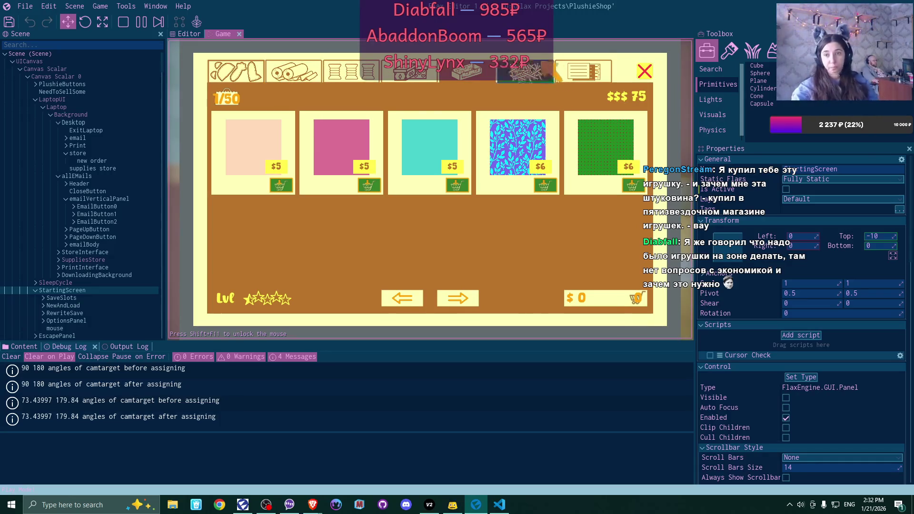
pyautogui.click(643, 73)
pyautogui.click(633, 87)
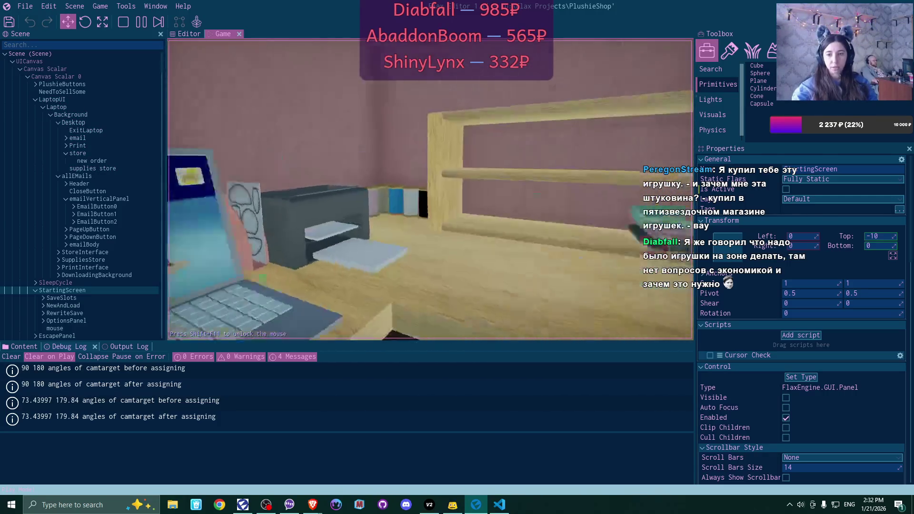
# Confirm the finished grey bear, return to the AllThePlushies store and start its $29 listing
pyautogui.click(433, 310)
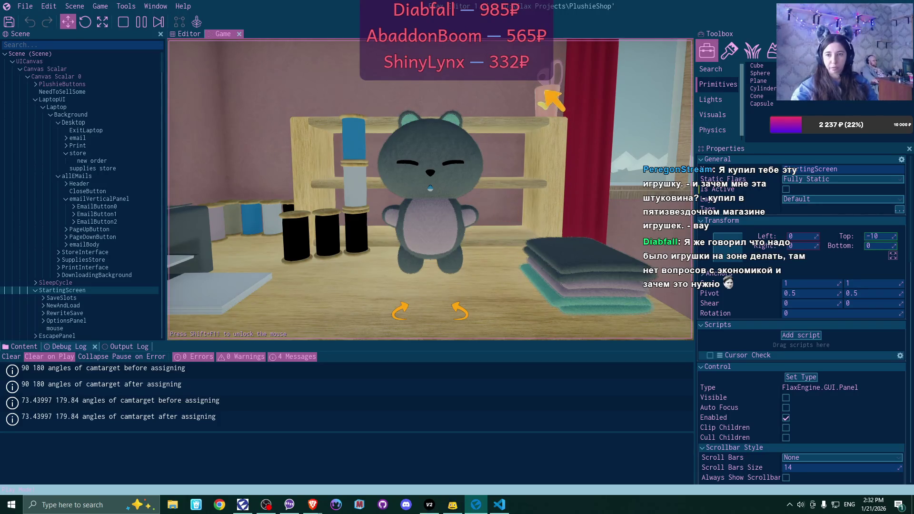
pyautogui.click(548, 101)
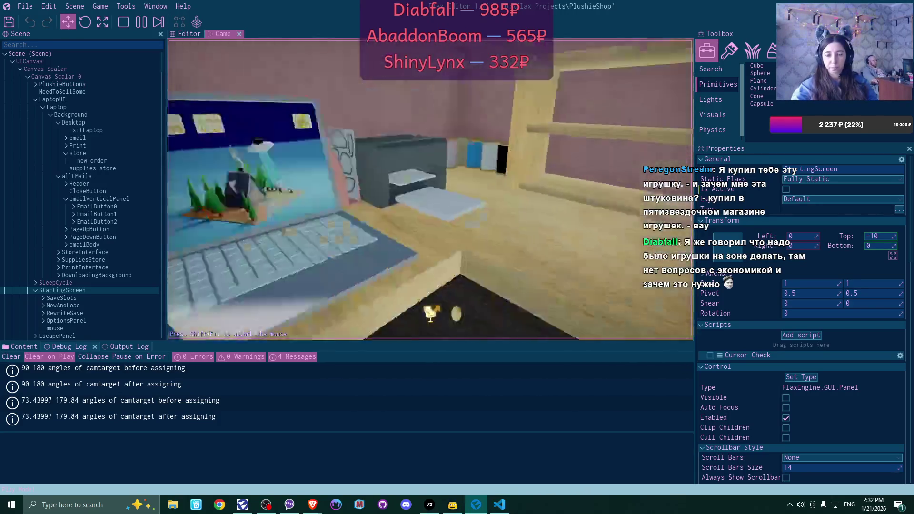
pyautogui.click(428, 309)
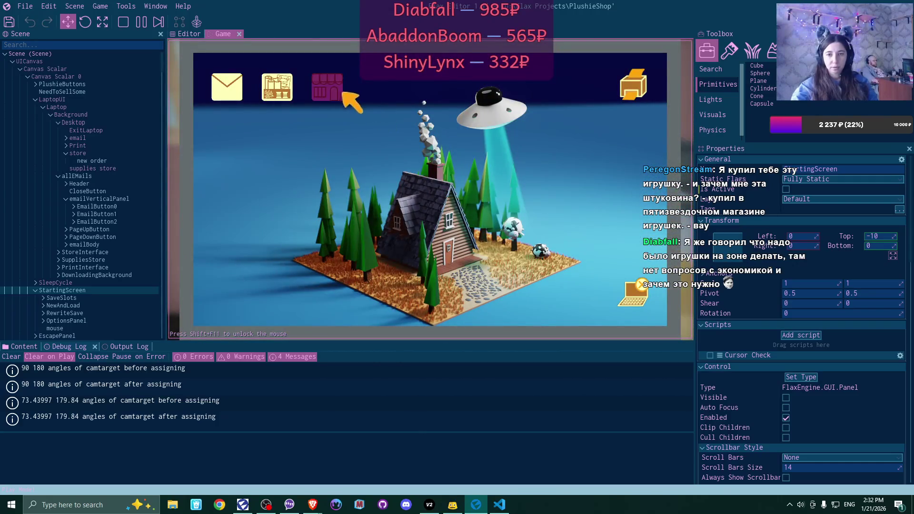
pyautogui.click(333, 93)
pyautogui.click(653, 305)
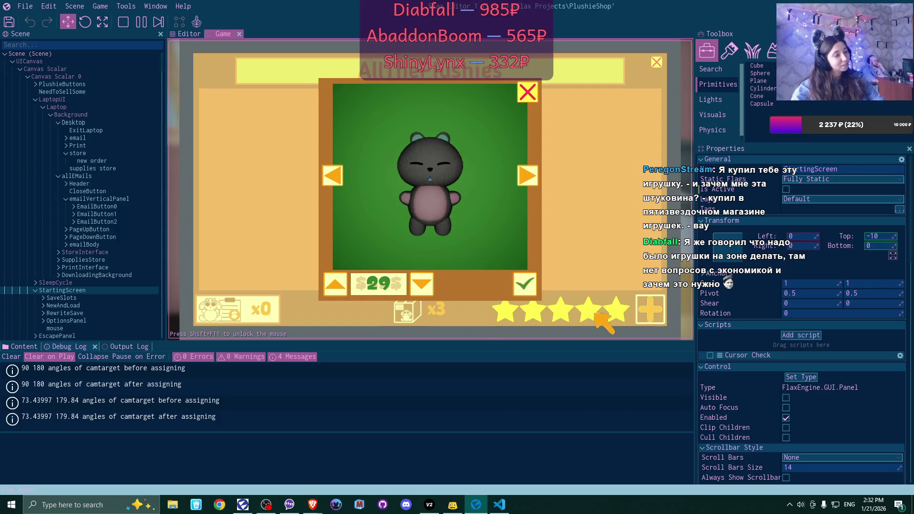
# List the grey bear for $29, then cancel that $29 listing so the shop is empty
pyautogui.click(522, 284)
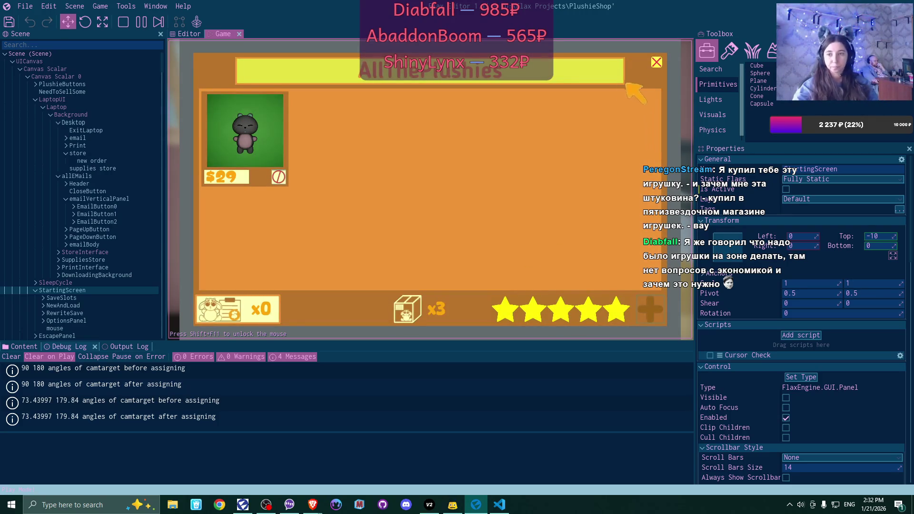
pyautogui.click(281, 175)
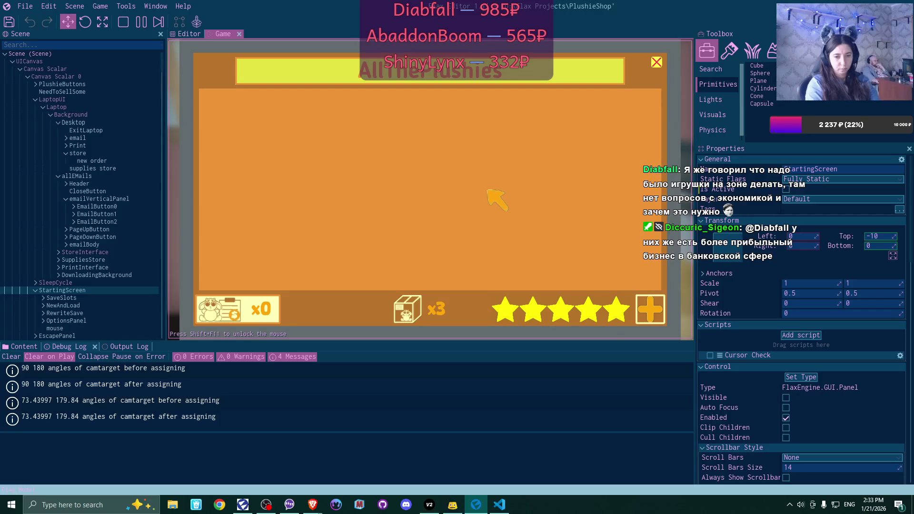
# Switch to VS Code and open PlushieCreator.cs from the file explorer
pyautogui.click(499, 504)
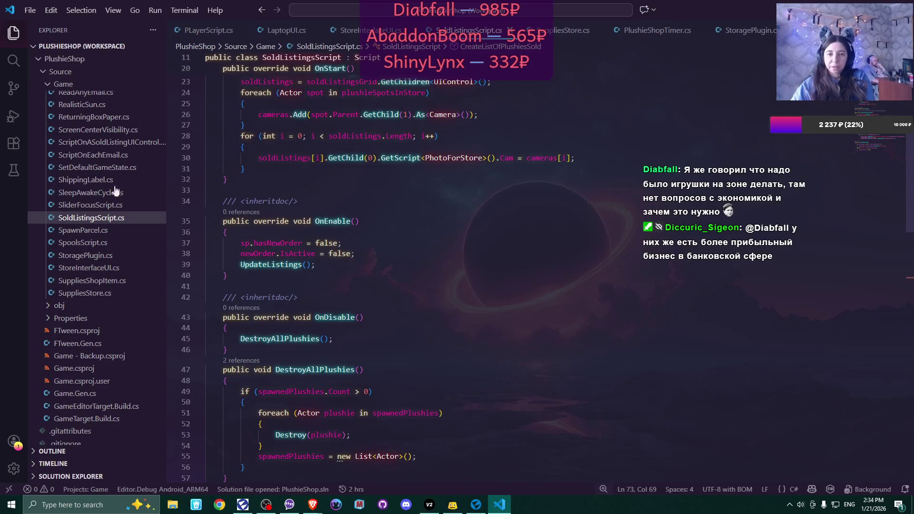
pyautogui.scroll(10, 93, 231)
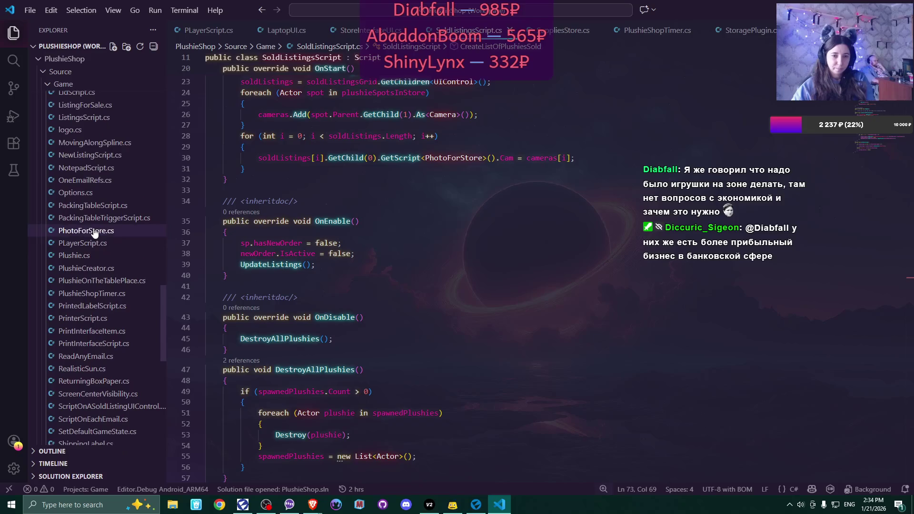
pyautogui.click(93, 268)
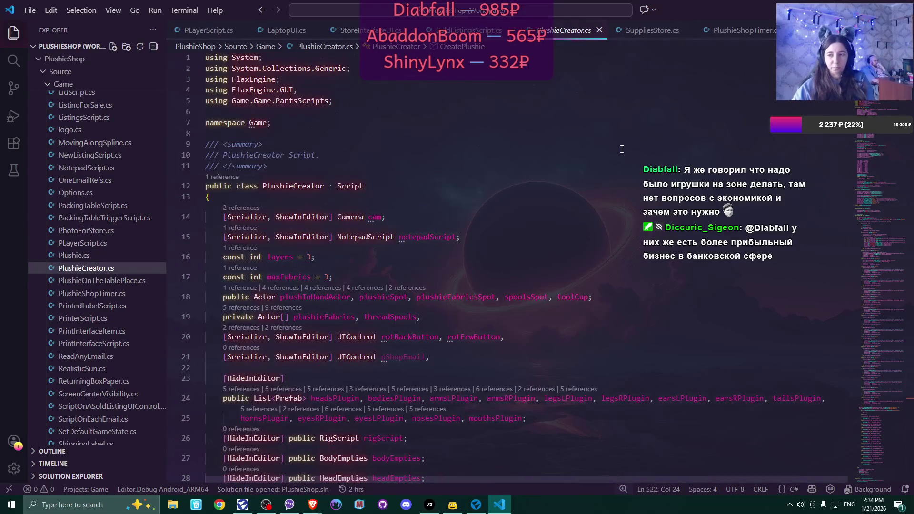
# Read PlushieCreator.cs from OnEnable down to SetThreadsColors and the enum declarations at the end
pyautogui.scroll(-10, 618, 170)
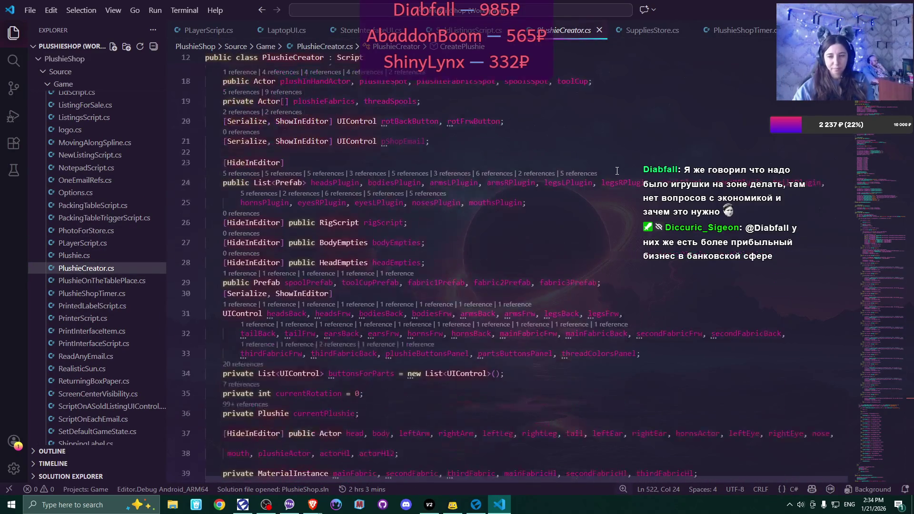
pyautogui.scroll(-10, 617, 170)
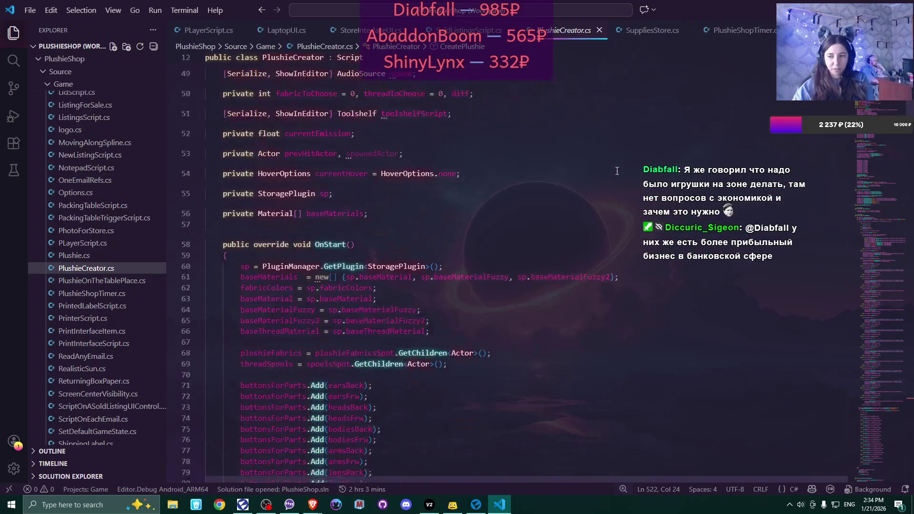
pyautogui.scroll(-14, 617, 170)
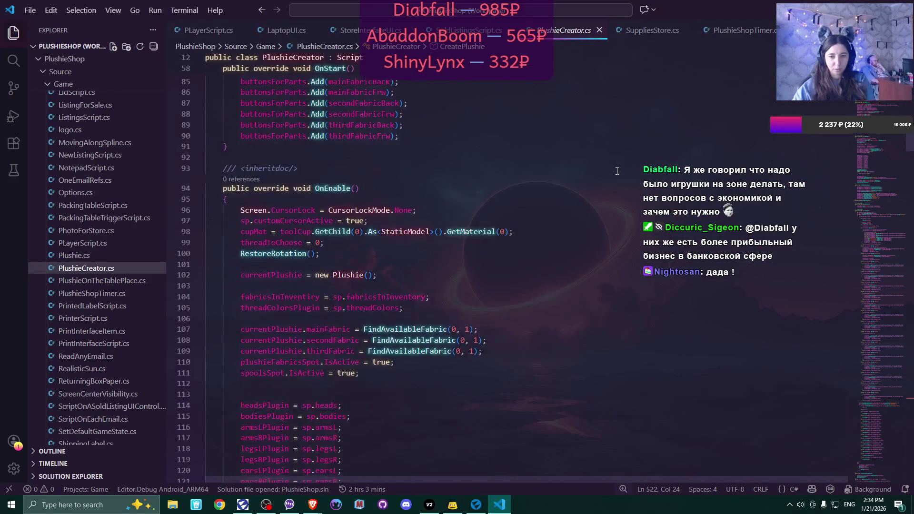
pyautogui.scroll(-12, 617, 171)
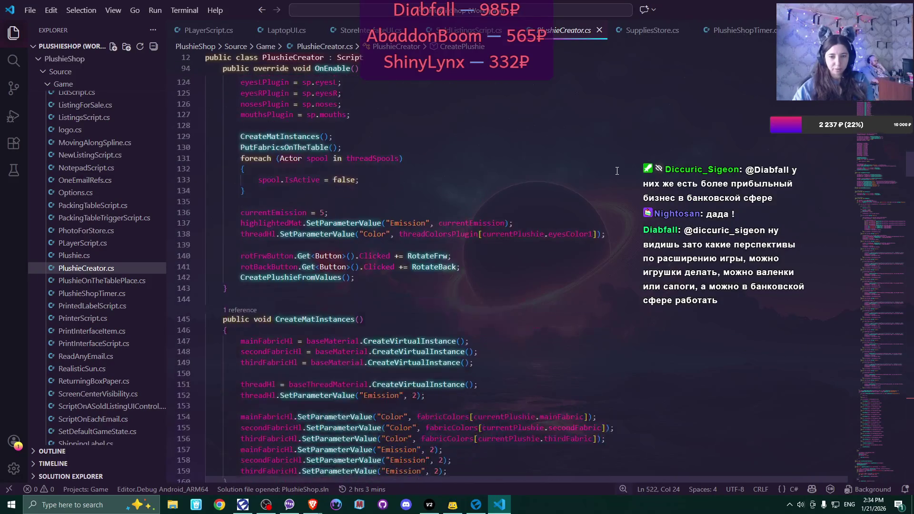
pyautogui.scroll(-12, 617, 171)
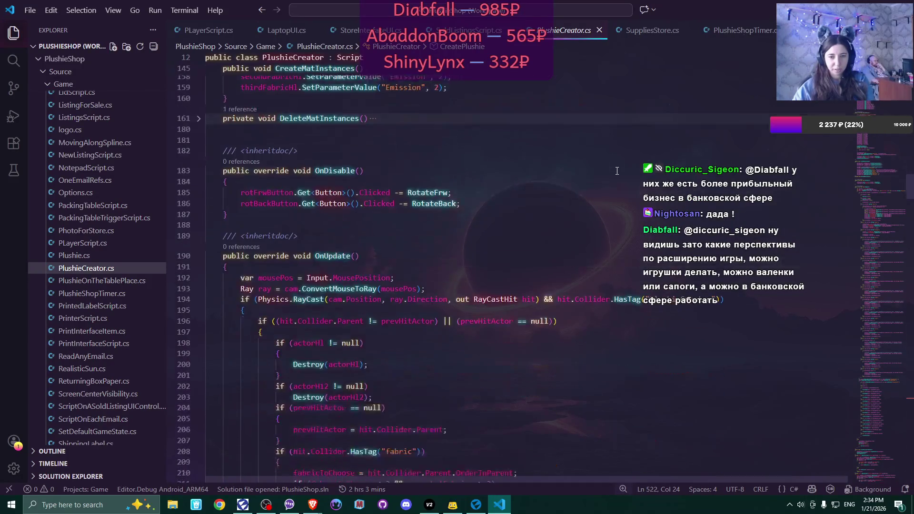
pyautogui.scroll(-12, 617, 170)
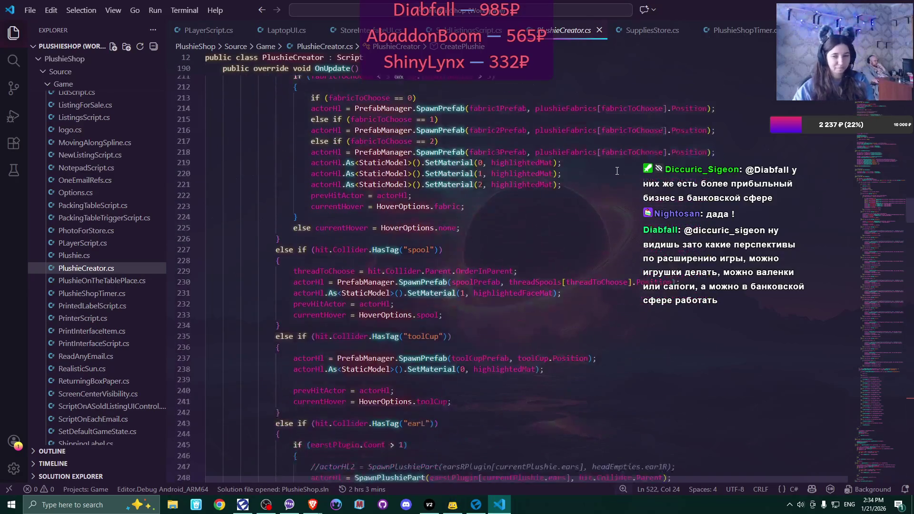
pyautogui.scroll(-10, 617, 170)
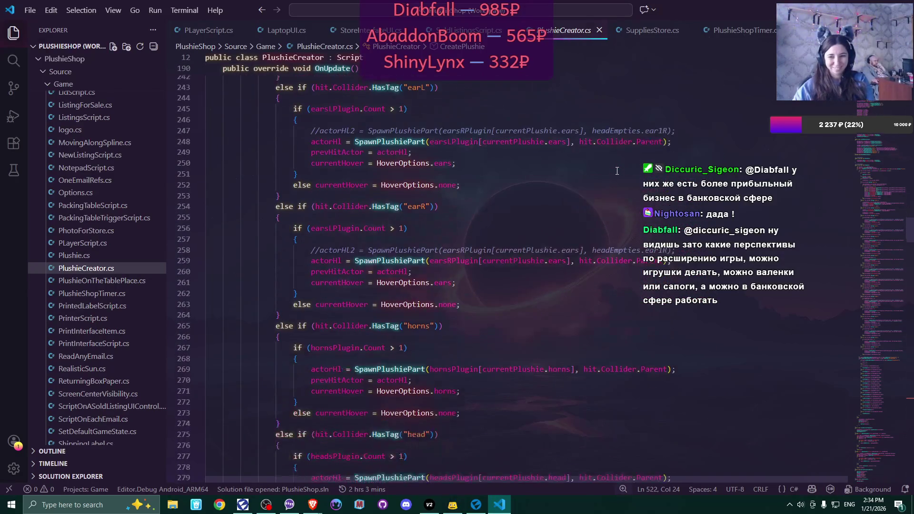
pyautogui.scroll(-11, 618, 171)
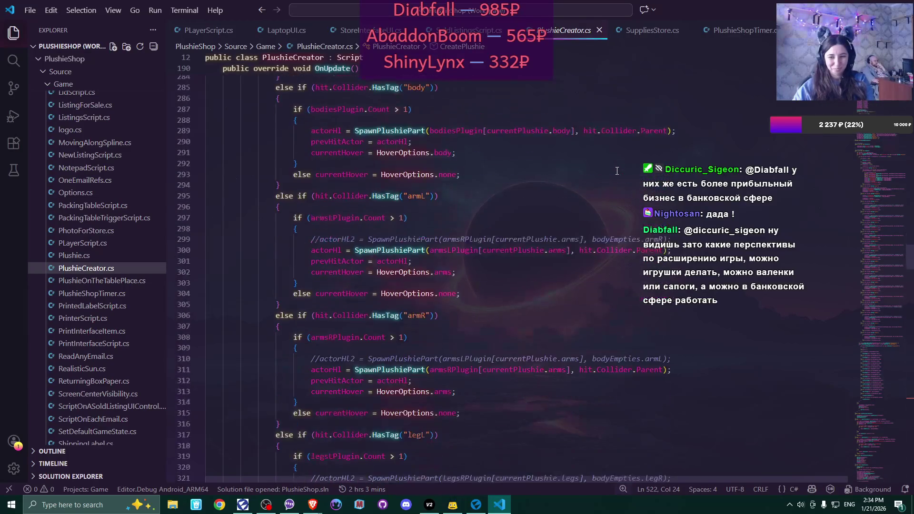
pyautogui.scroll(-12, 617, 170)
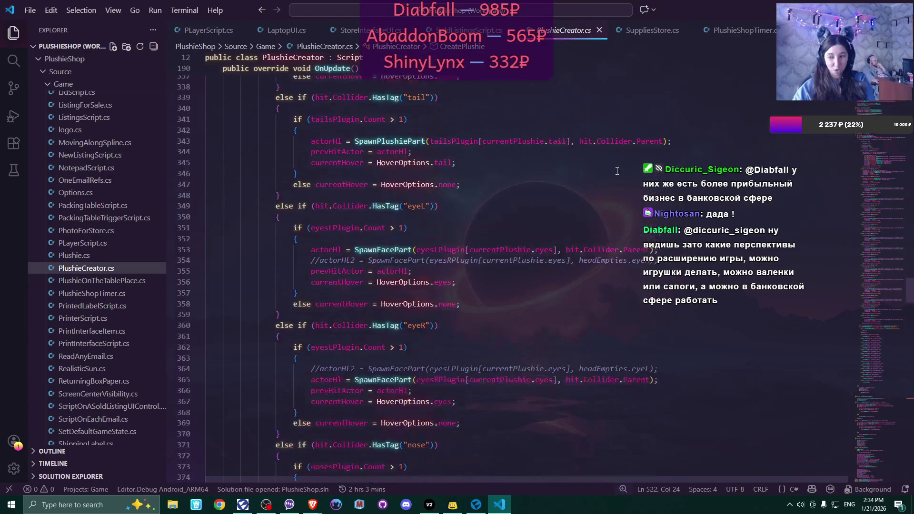
pyautogui.scroll(-8, 617, 170)
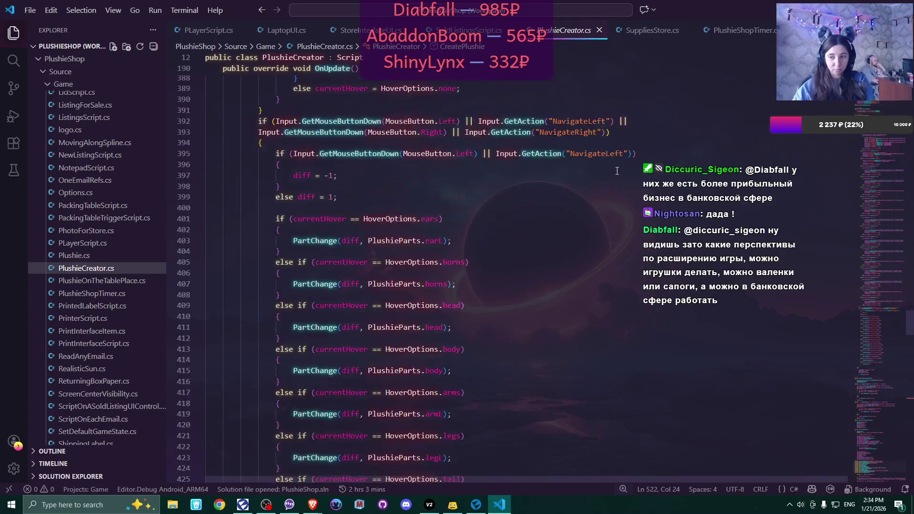
pyautogui.scroll(-3, 617, 170)
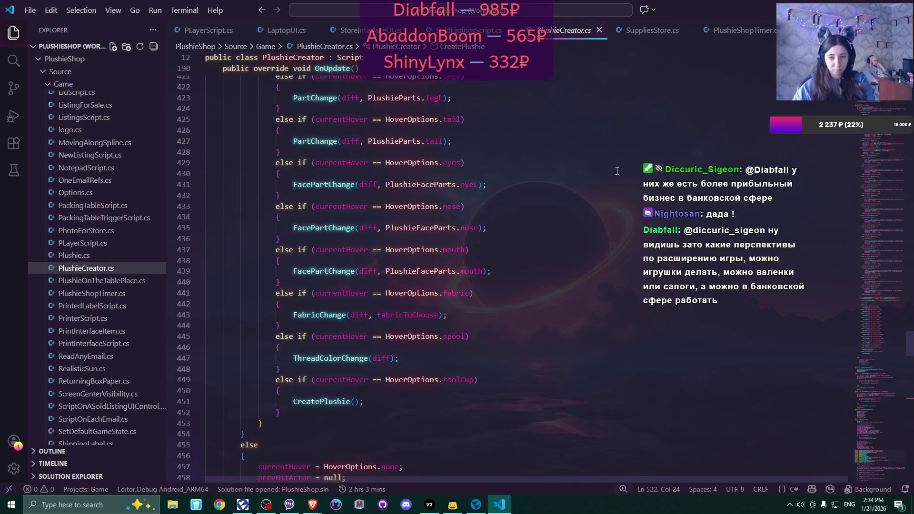
pyautogui.scroll(-14, 617, 170)
pyautogui.scroll(-15, 617, 170)
pyautogui.scroll(-14, 617, 170)
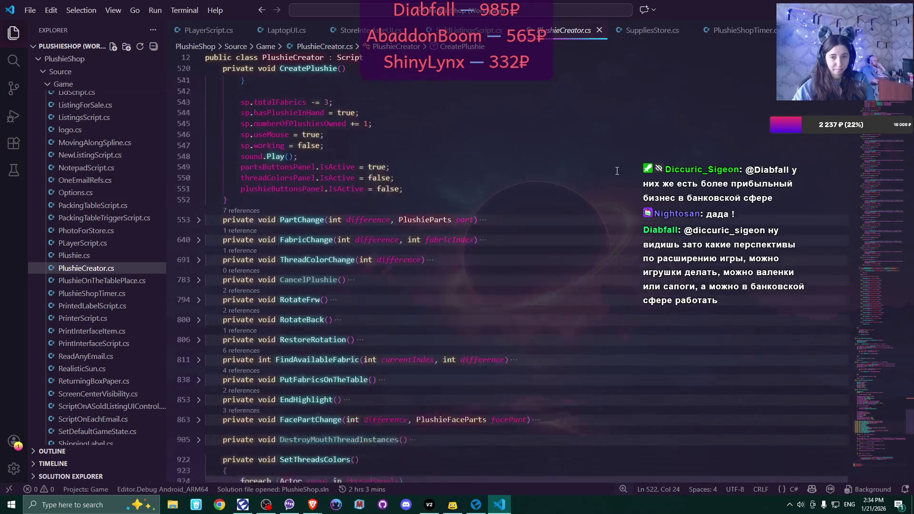
pyautogui.scroll(-2, 617, 170)
pyautogui.scroll(-1, 617, 171)
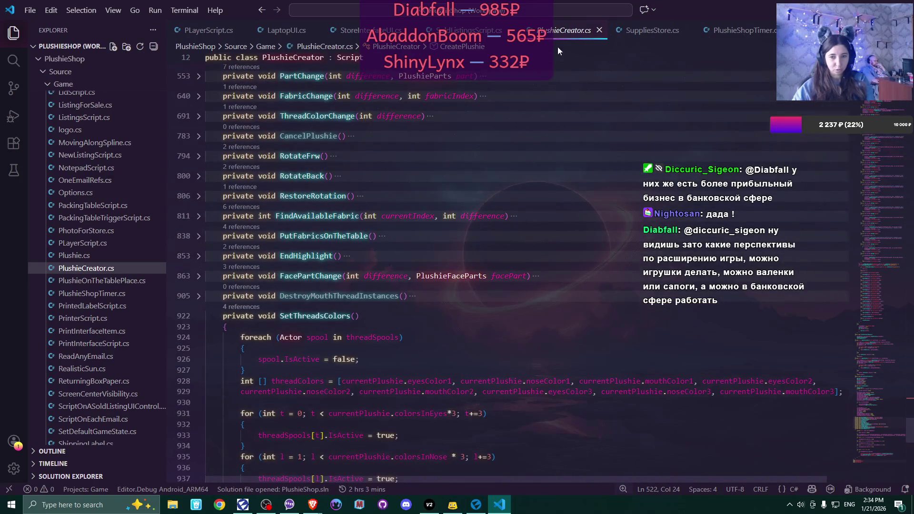
pyautogui.scroll(-5, 554, 213)
pyautogui.scroll(-8, 553, 213)
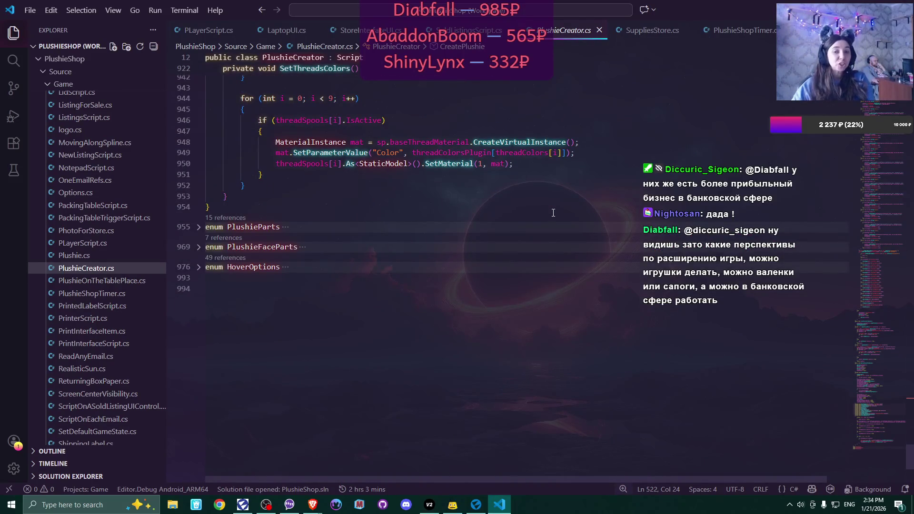
pyautogui.scroll(3, 553, 213)
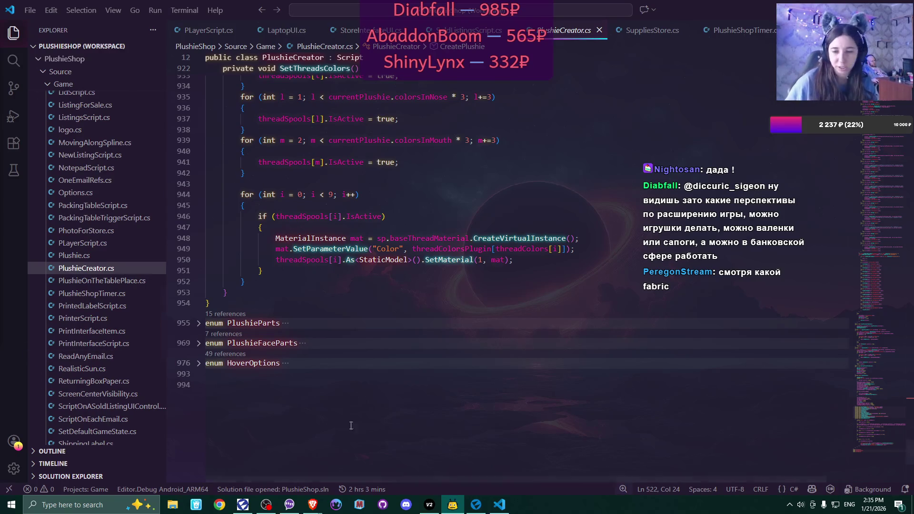
pyautogui.click(476, 504)
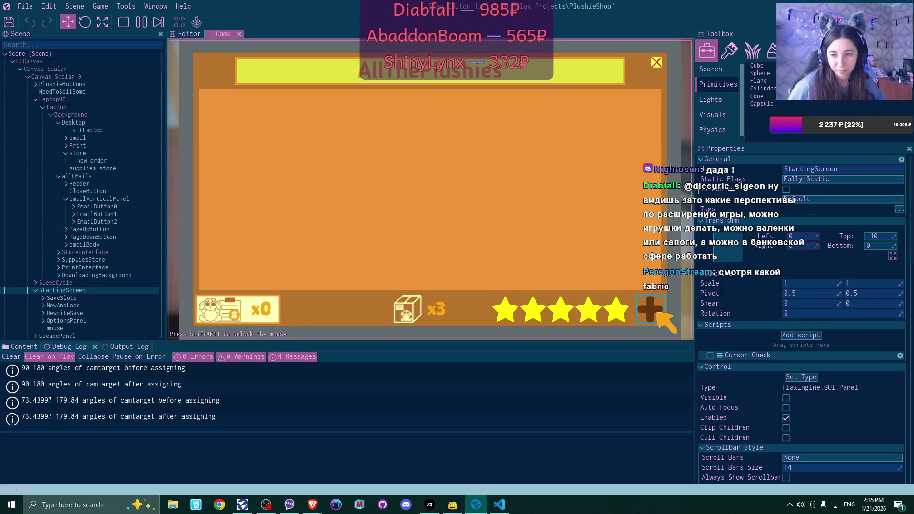
# List the dark plushie for sale at $29, then release focus from the running game
pyautogui.click(653, 310)
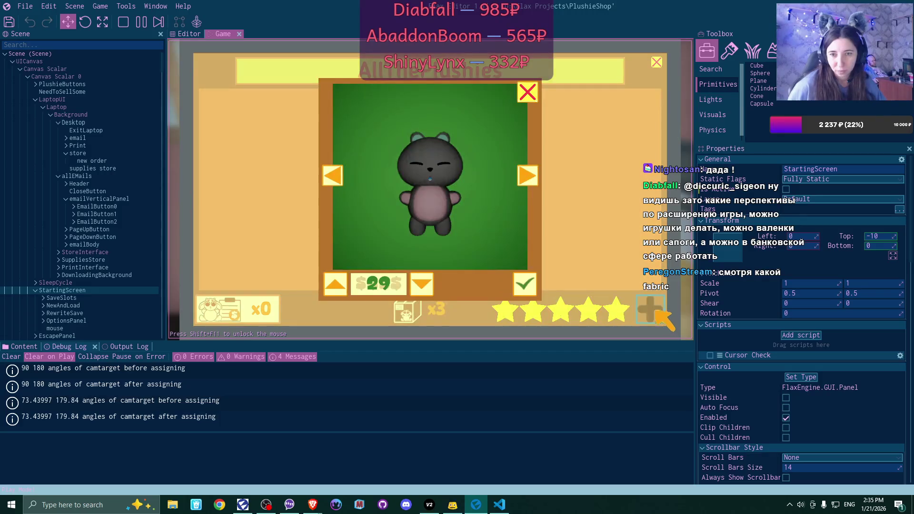
pyautogui.click(530, 286)
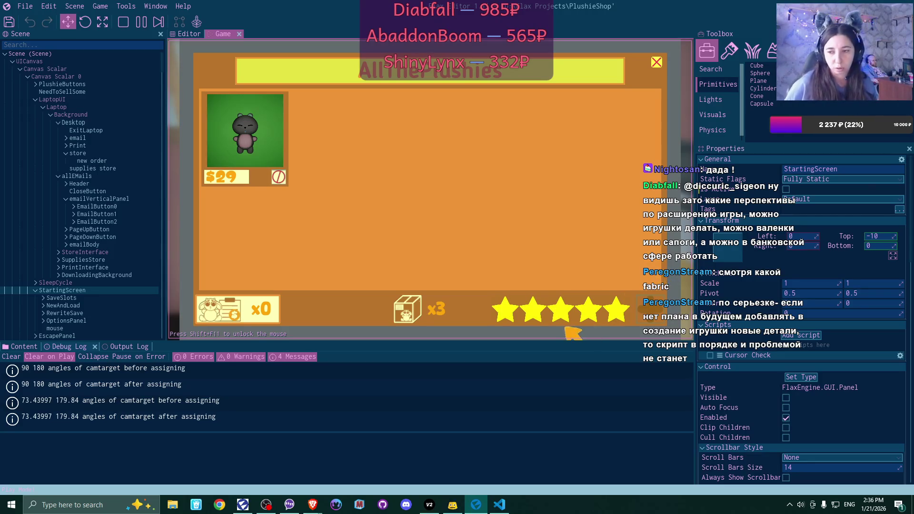
pyautogui.click(552, 370)
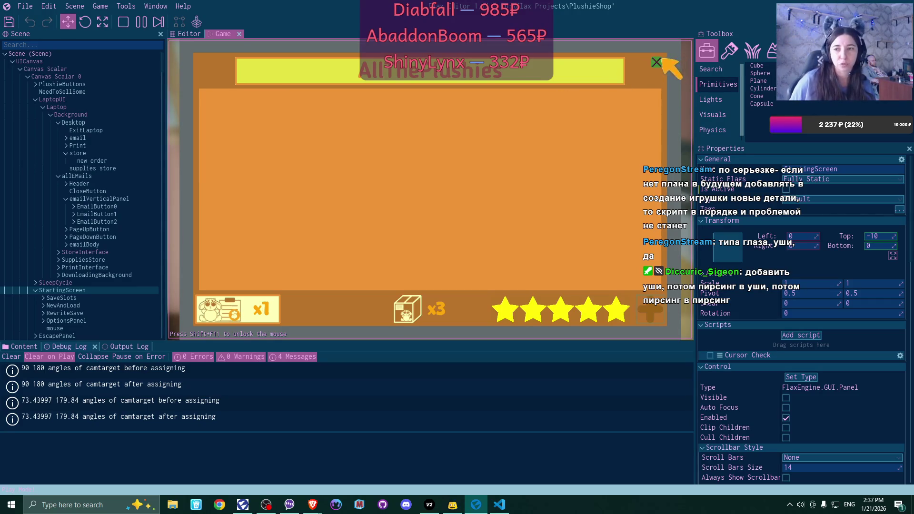
# Open the x1 order to see the customer's shipping-address card for the sold bear
pyautogui.click(270, 311)
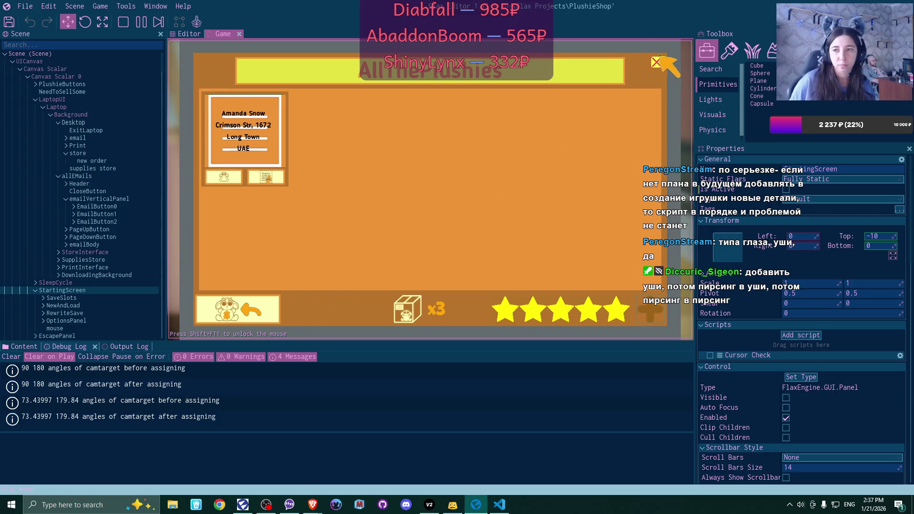
# Close the store, leave the laptop view, and stop the playtest with F5
pyautogui.click(657, 61)
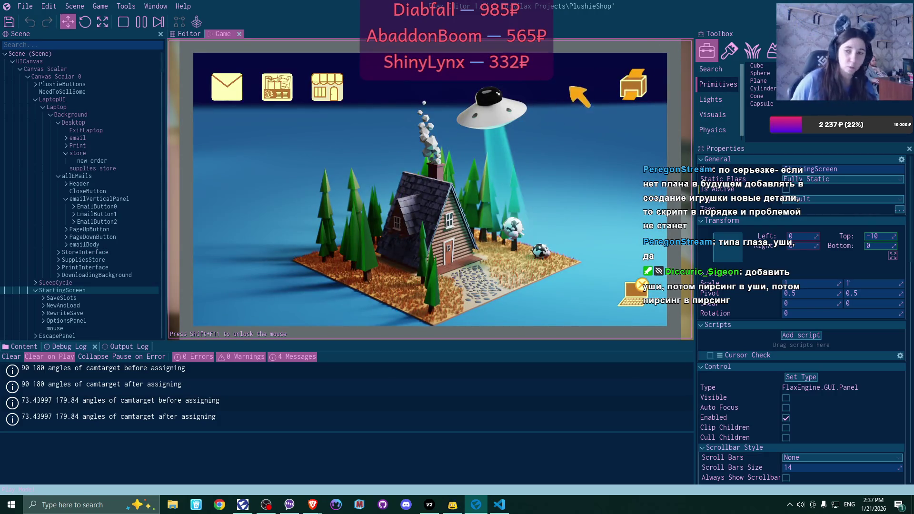
pyautogui.click(635, 292)
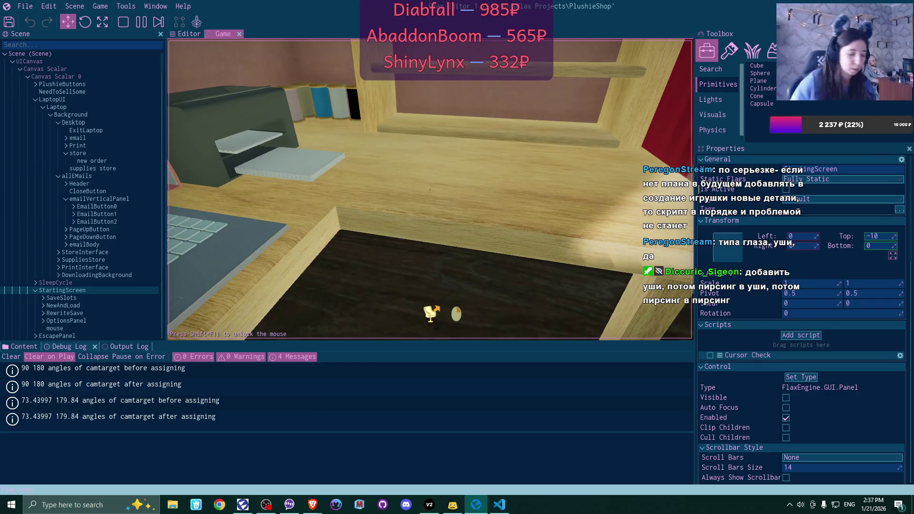
pyautogui.press('F5')
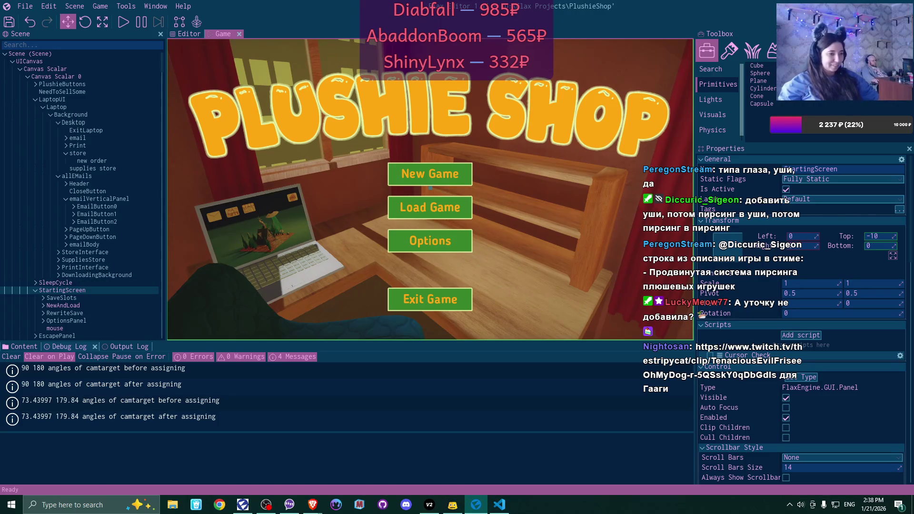
# Check the web browser briefly, then switch over to VS Code
pyautogui.hotkey('alt', 'Tab')
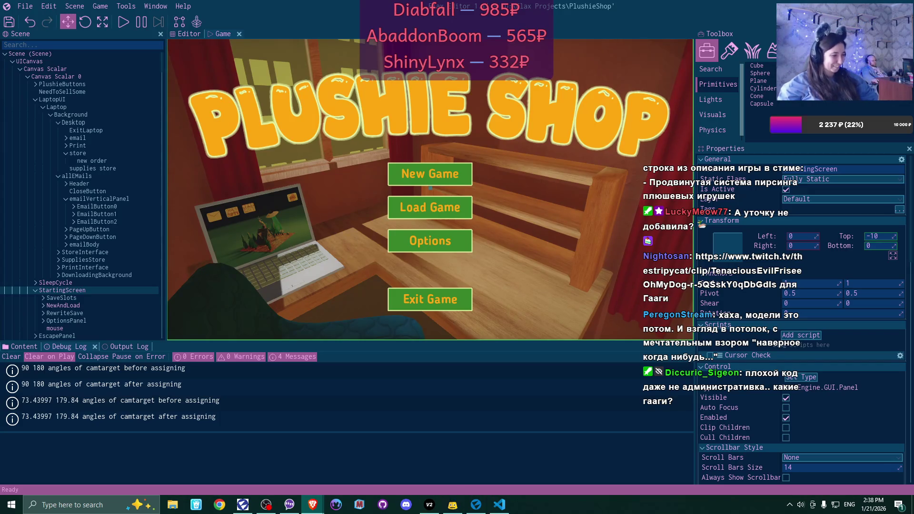
pyautogui.hotkey('alt', 'Tab')
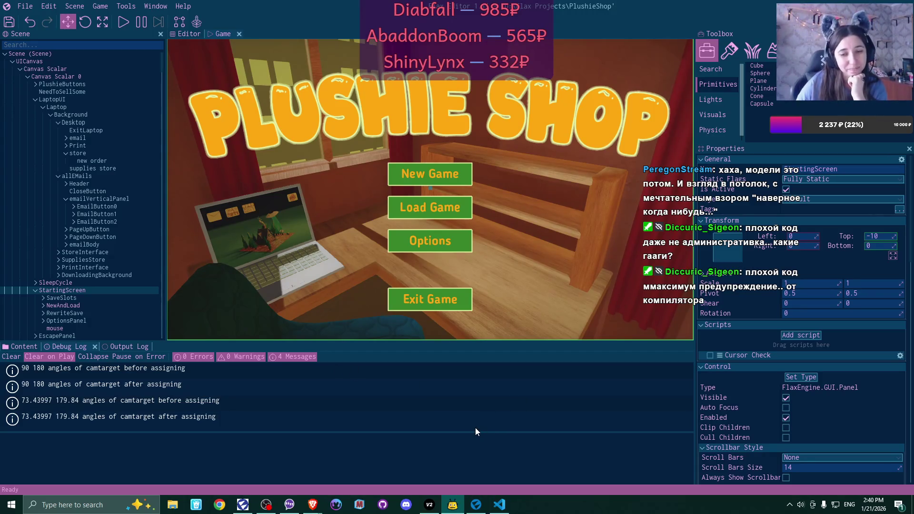
pyautogui.click(500, 505)
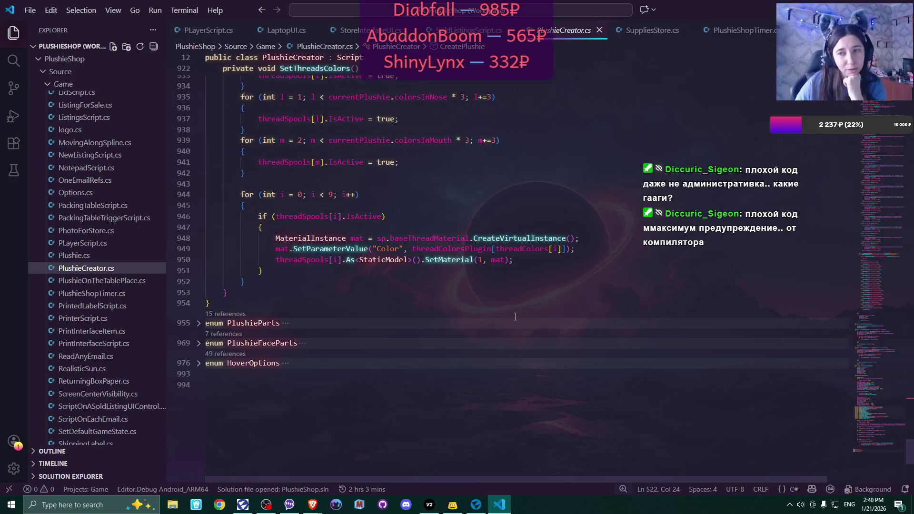
# Close the PlushieCreator.cs and PlushieShopTimer.cs tabs, leaving SoldListingsScript.cs in view
pyautogui.click(599, 30)
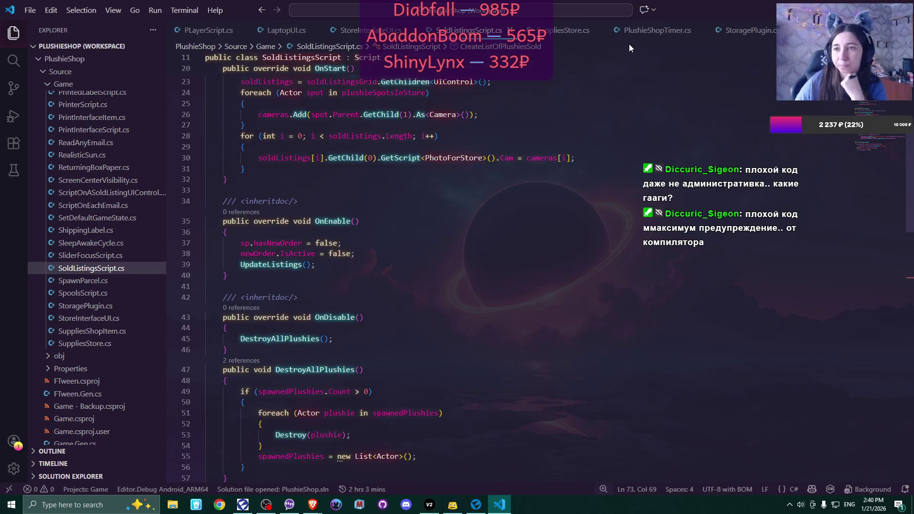
pyautogui.click(703, 30)
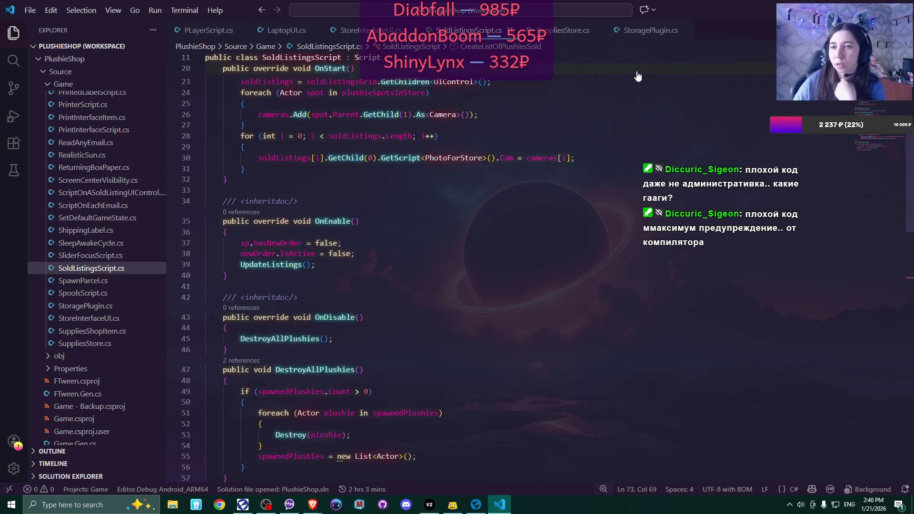
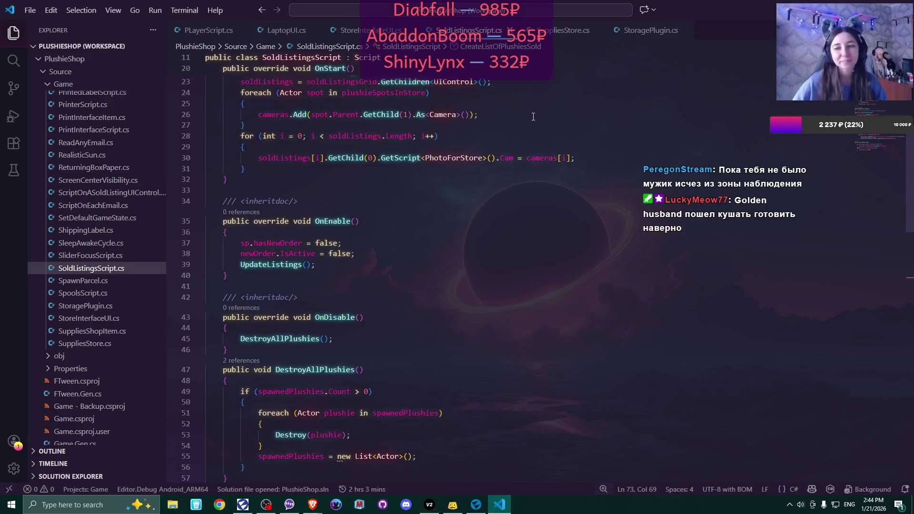
# Open PrintedLabelScript.cs and read through GlueLabel, FinalizeLabel and DisablePrompts
pyautogui.click(608, 166)
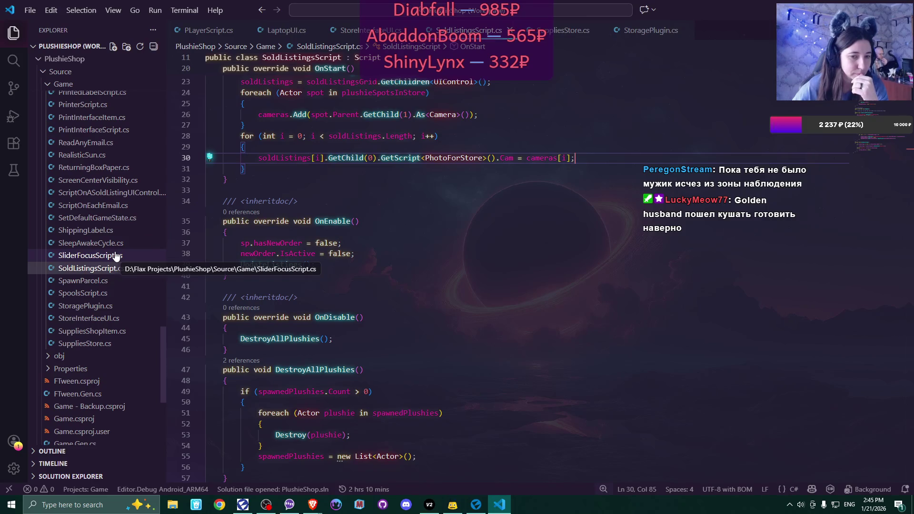
pyautogui.scroll(4, 115, 258)
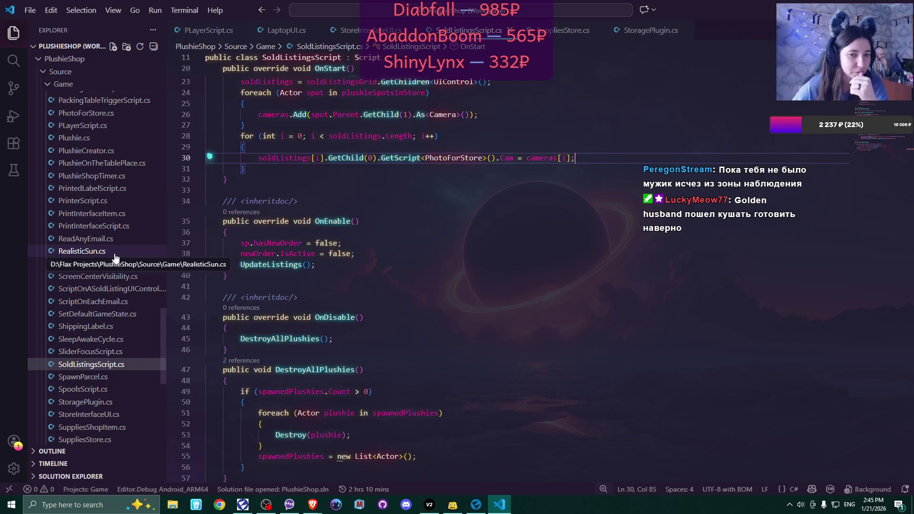
pyautogui.click(109, 189)
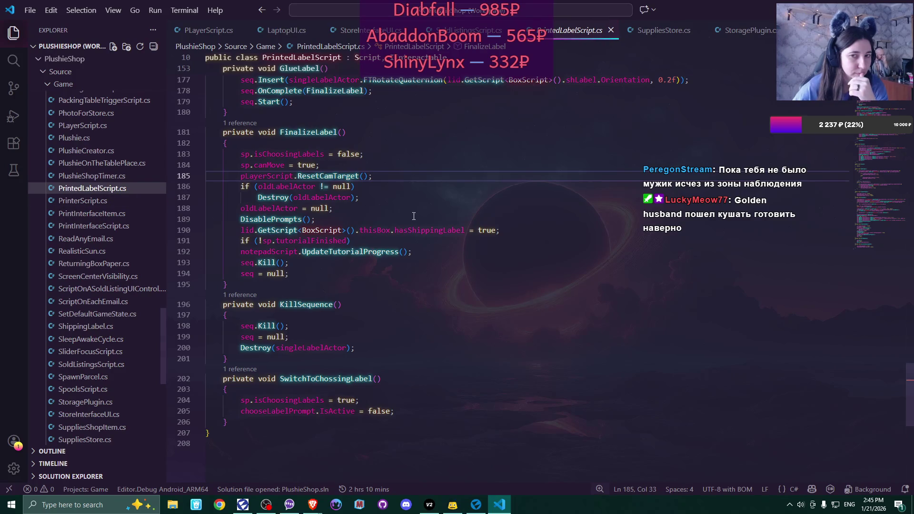
pyautogui.scroll(10, 414, 216)
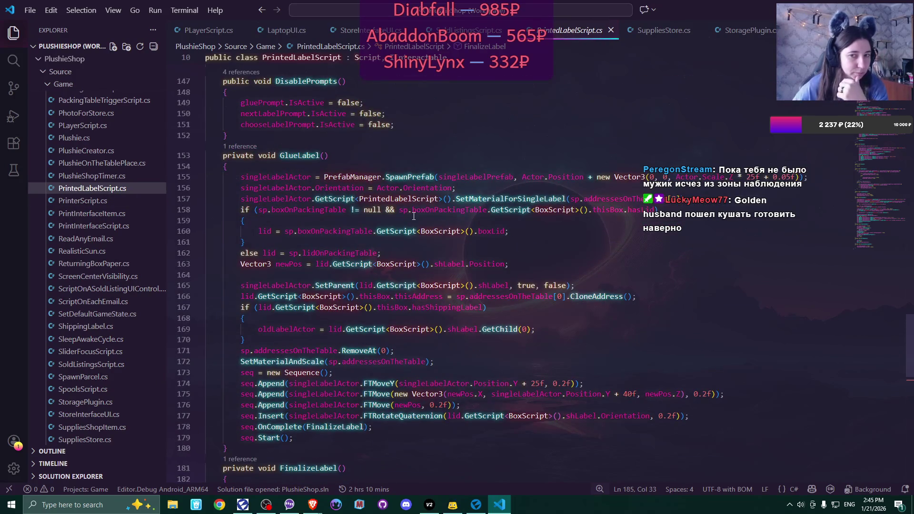
pyautogui.scroll(1, 414, 217)
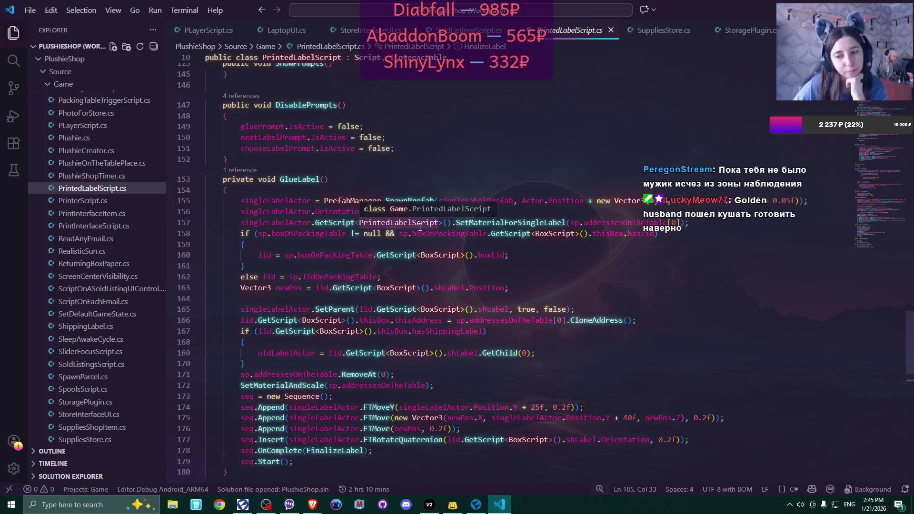
pyautogui.scroll(-8, 420, 227)
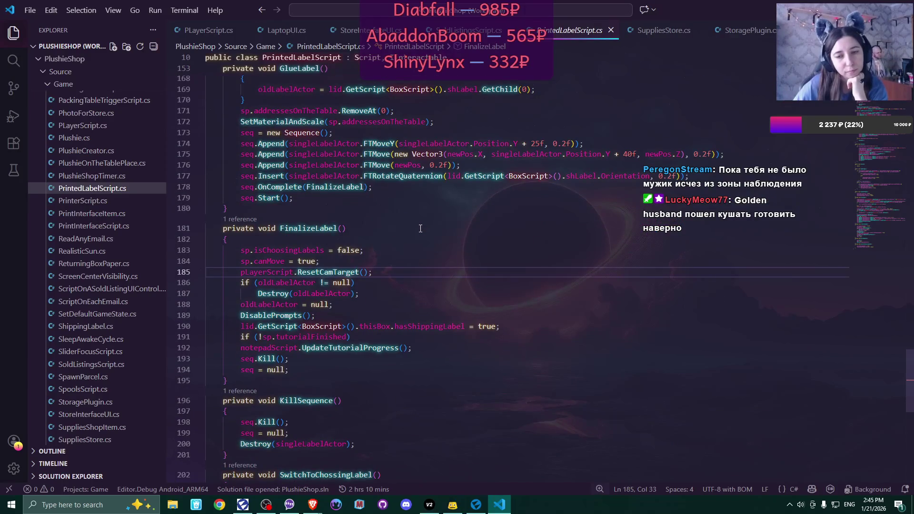
pyautogui.scroll(-2, 421, 229)
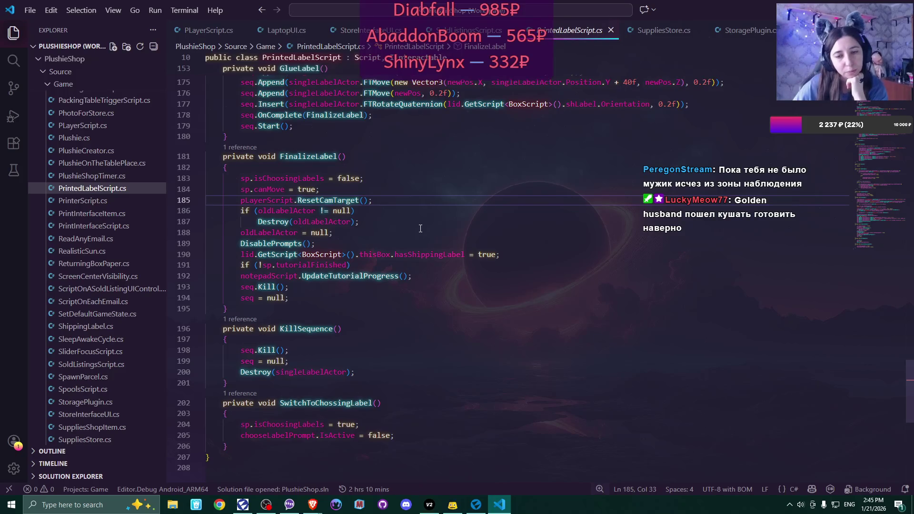
pyautogui.scroll(7, 420, 228)
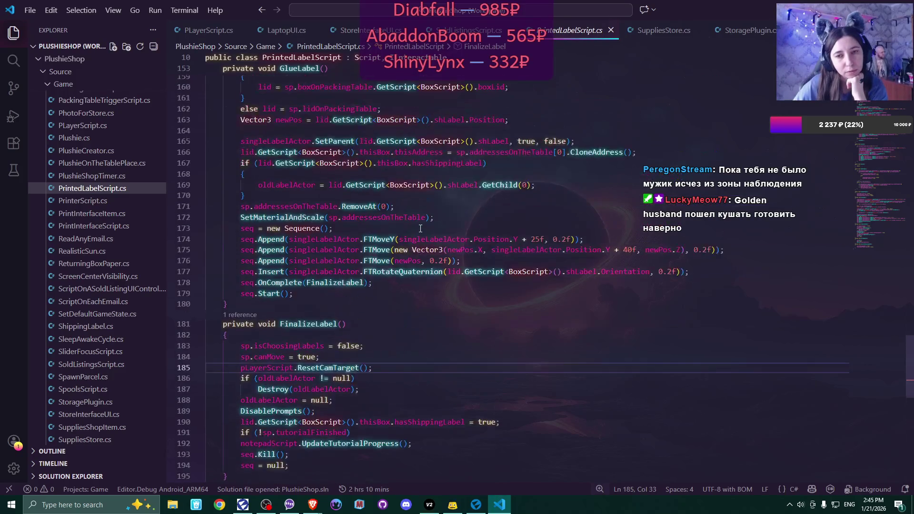
pyautogui.scroll(4, 420, 229)
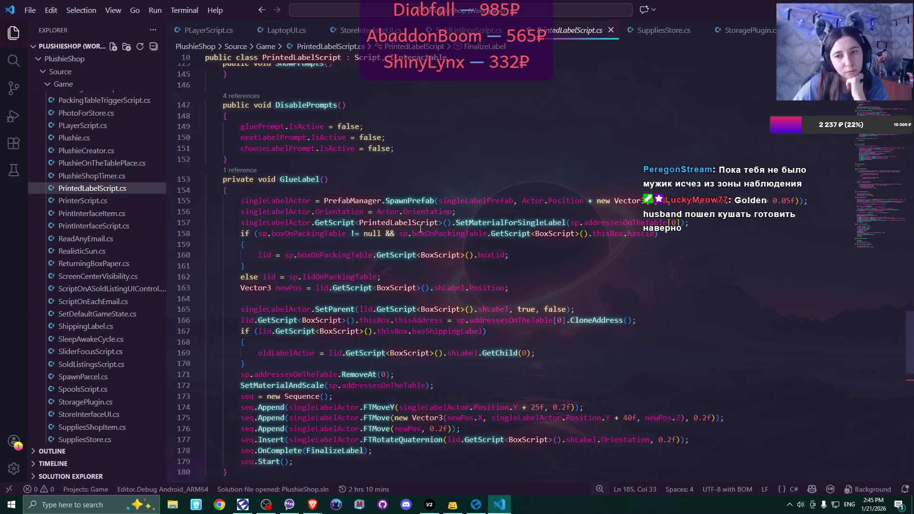
pyautogui.scroll(4, 421, 229)
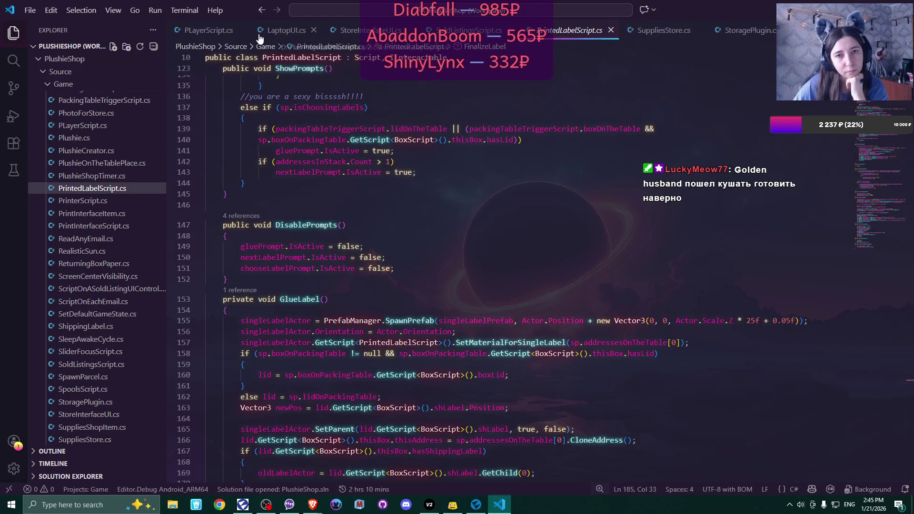
# Review PLayerScript.cs's ResetCamTarget, ResetCamRotation and SetPitchAndYaw at line 138
pyautogui.click(200, 32)
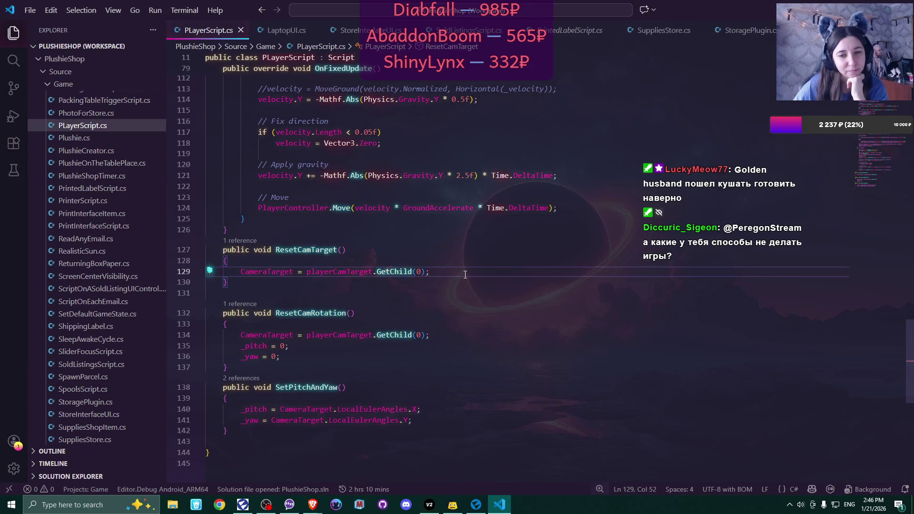
pyautogui.scroll(-1, 465, 275)
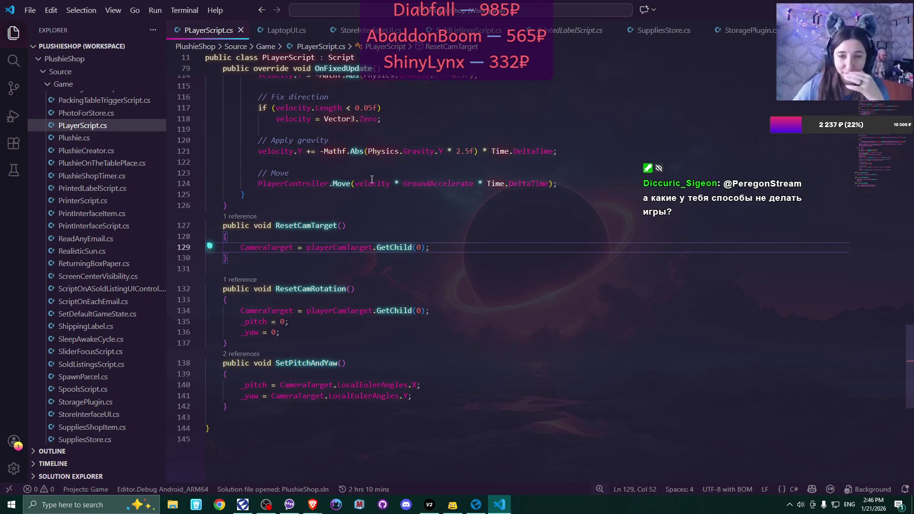
pyautogui.scroll(1, 346, 256)
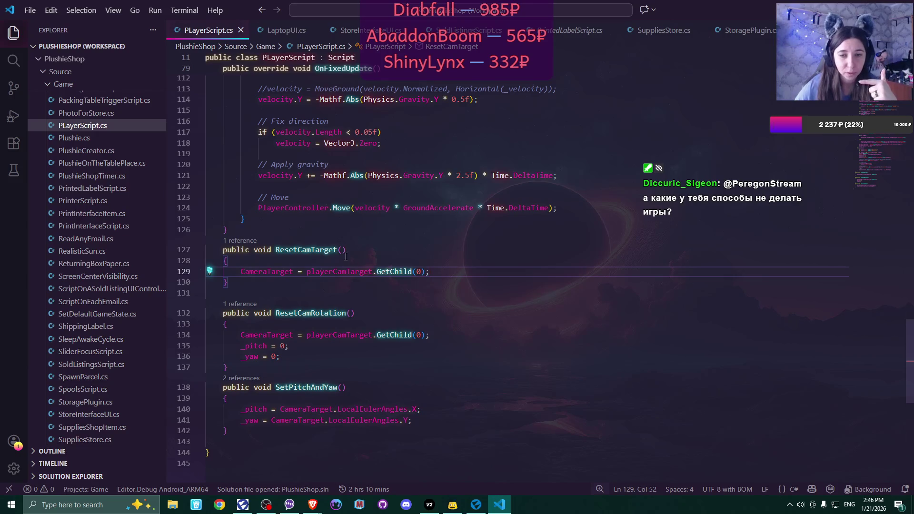
pyautogui.click(353, 388)
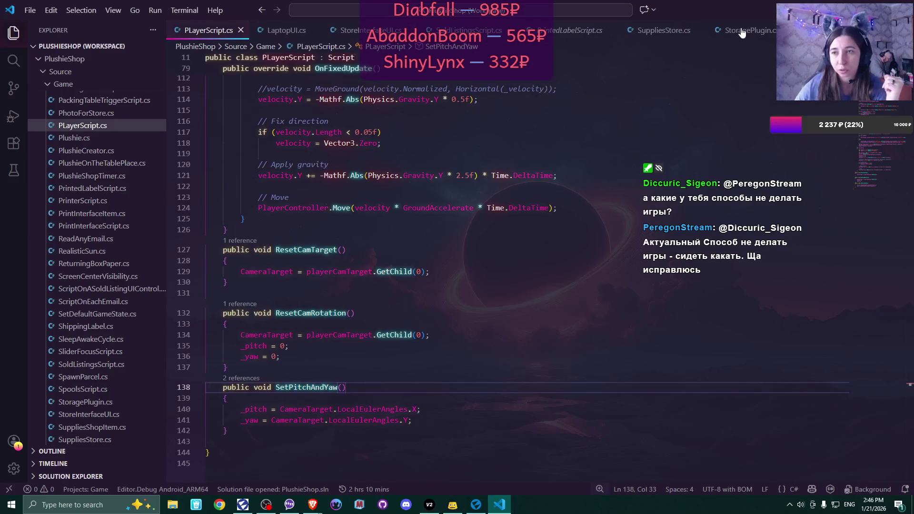
pyautogui.click(495, 30)
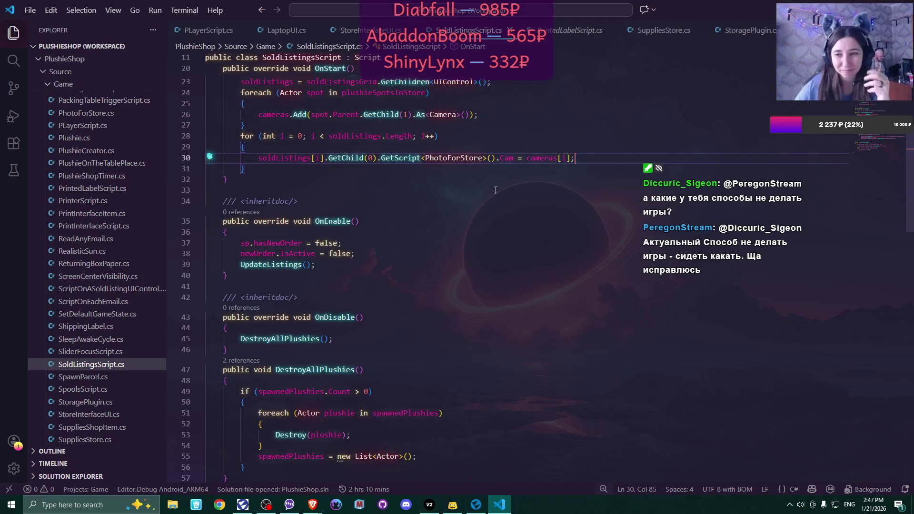
# Read SoldListingsScript.cs from OnStart down through CreateListOfPlushiesSold to UpdateListings' 10-listing cap
pyautogui.scroll(2, 499, 209)
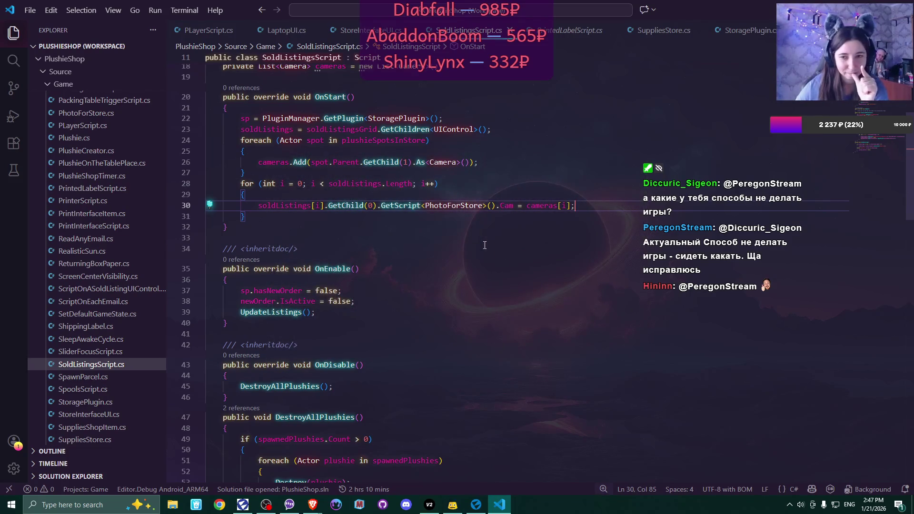
pyautogui.scroll(-1, 485, 246)
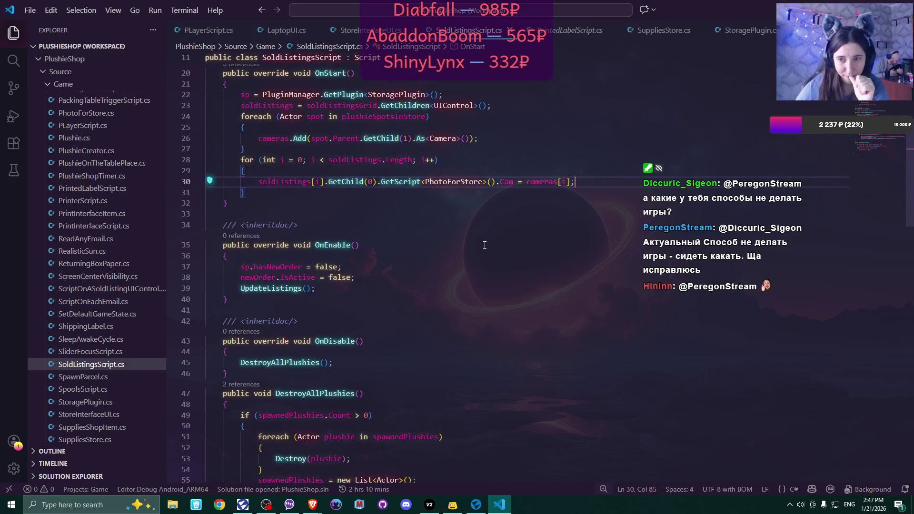
pyautogui.scroll(-10, 485, 245)
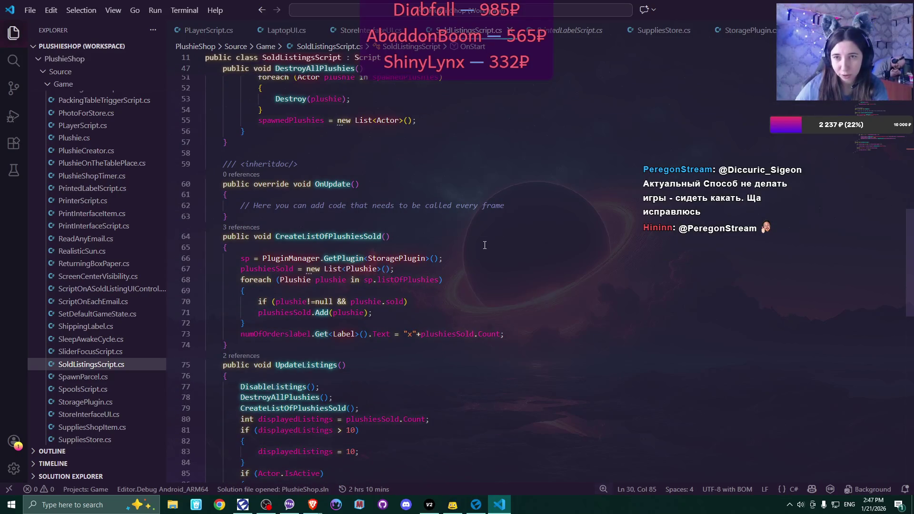
# Switch to PrintedLabelScript.cs and find the ResetCamTarget call in FinalizeLabel
pyautogui.click(556, 34)
pyautogui.scroll(-3, 436, 165)
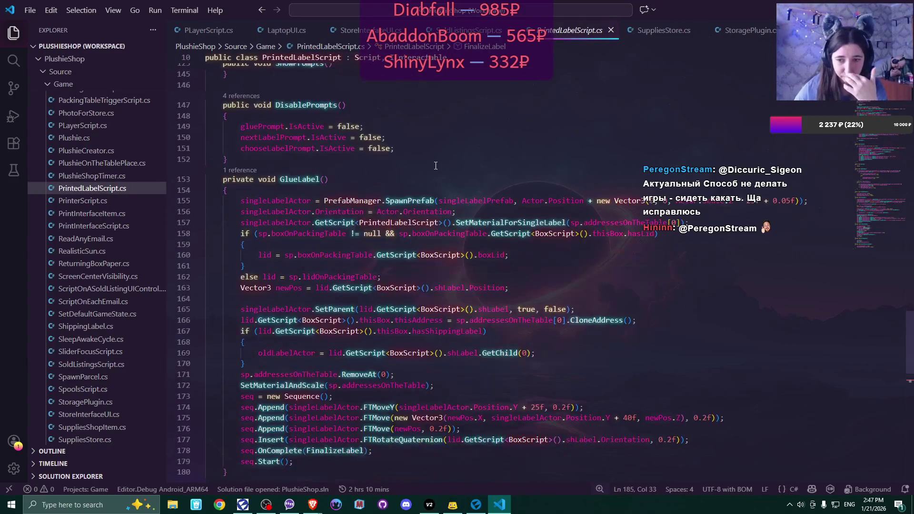
pyautogui.scroll(17, 436, 165)
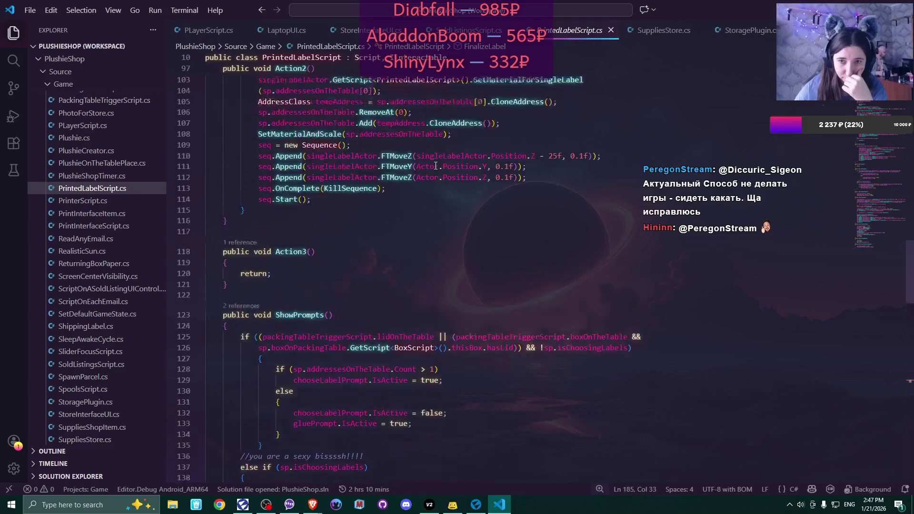
pyautogui.scroll(2, 435, 165)
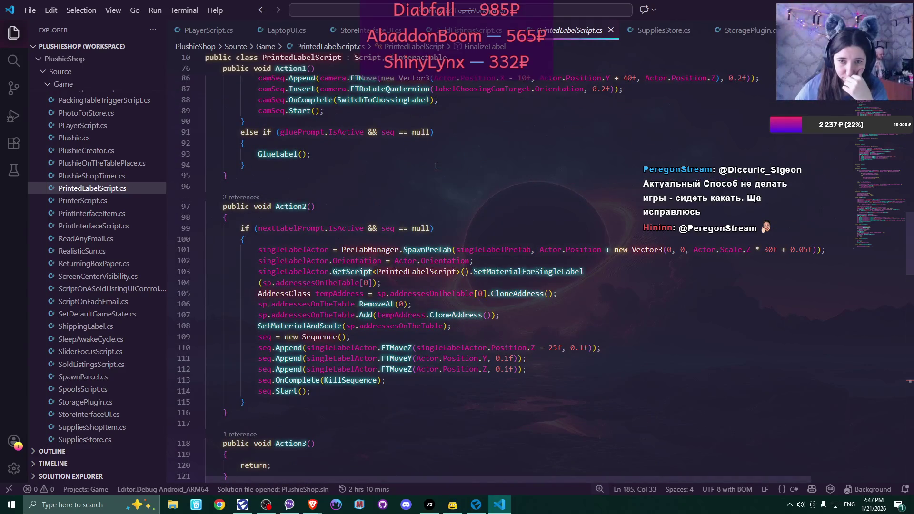
pyautogui.scroll(1, 435, 165)
pyautogui.scroll(-19, 436, 165)
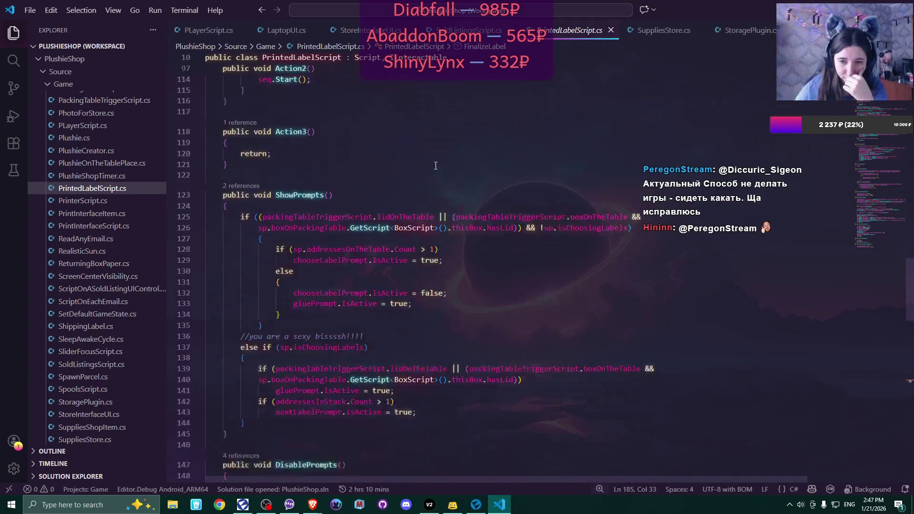
pyautogui.scroll(-10, 436, 165)
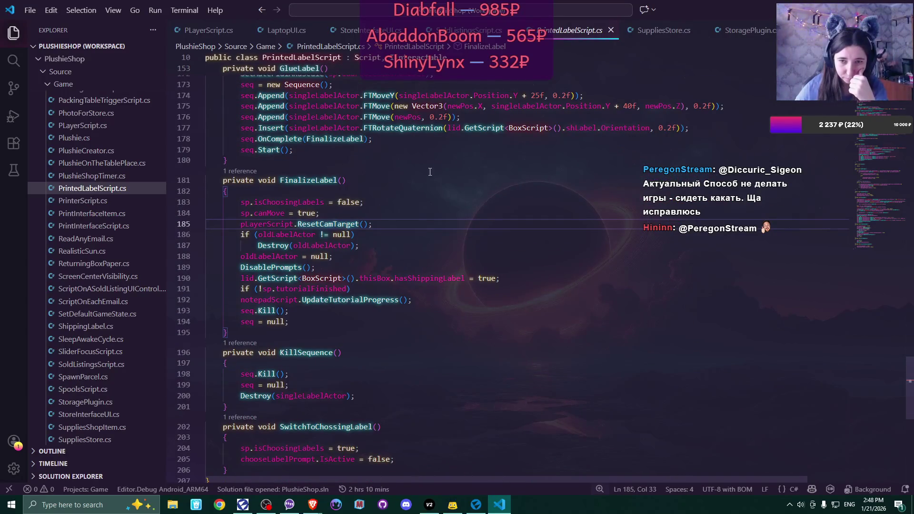
# Add pLayerScript.SetPitchAndYaw(null); on a new line after ResetCamTarget and save the file
pyautogui.click(389, 224)
pyautogui.press('Return')
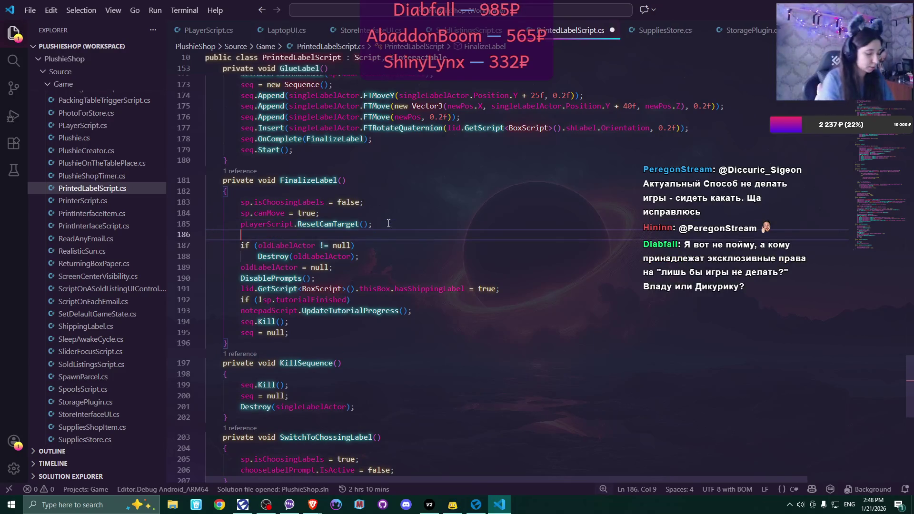
pyautogui.write('pLayerScript')
pyautogui.press('Tab')
pyautogui.write('.')
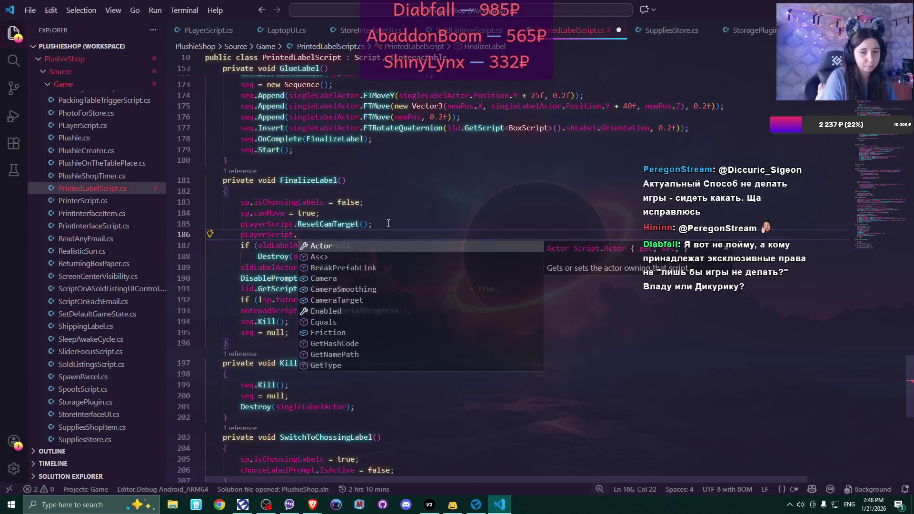
pyautogui.write('Se')
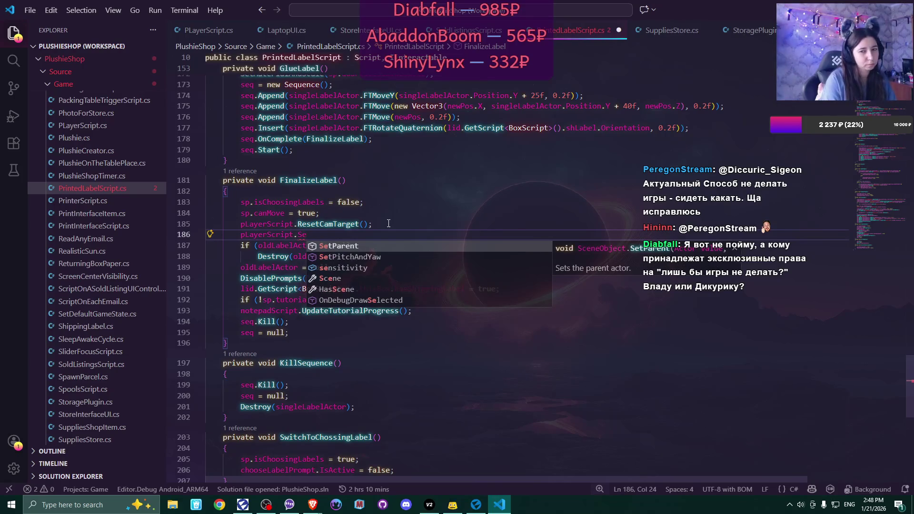
pyautogui.press('Escape')
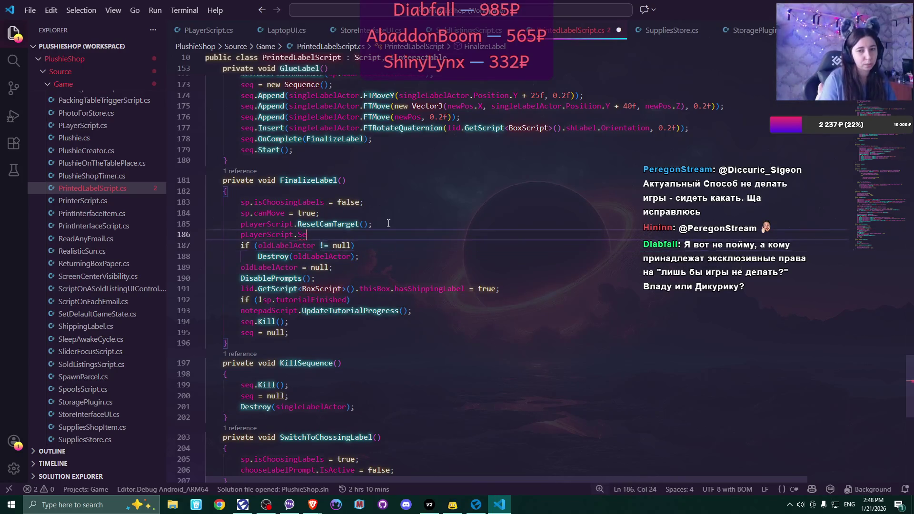
pyautogui.write('tP')
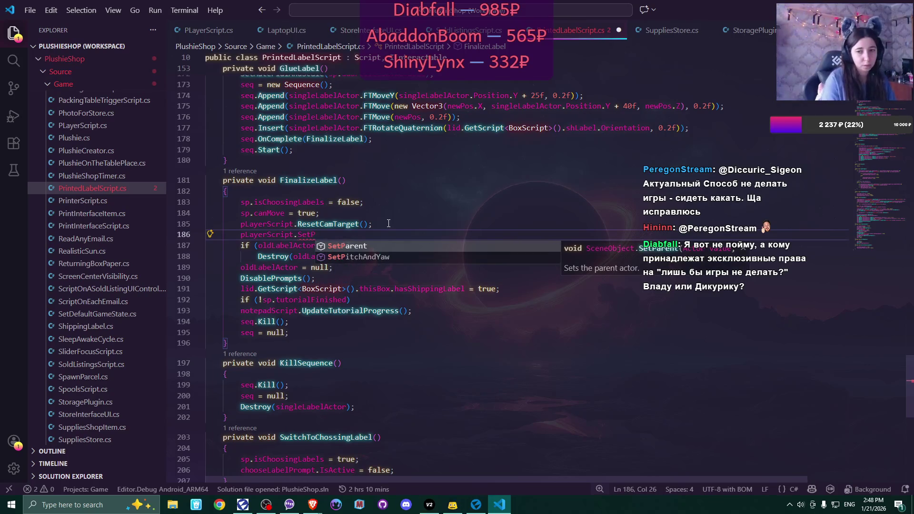
pyautogui.press('Tab')
pyautogui.write('(null);')
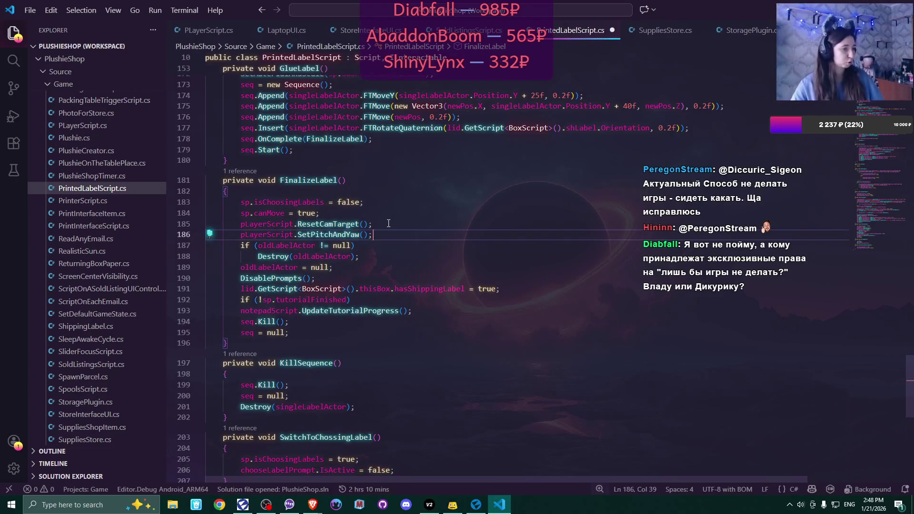
pyautogui.hotkey('ctrl', 's')
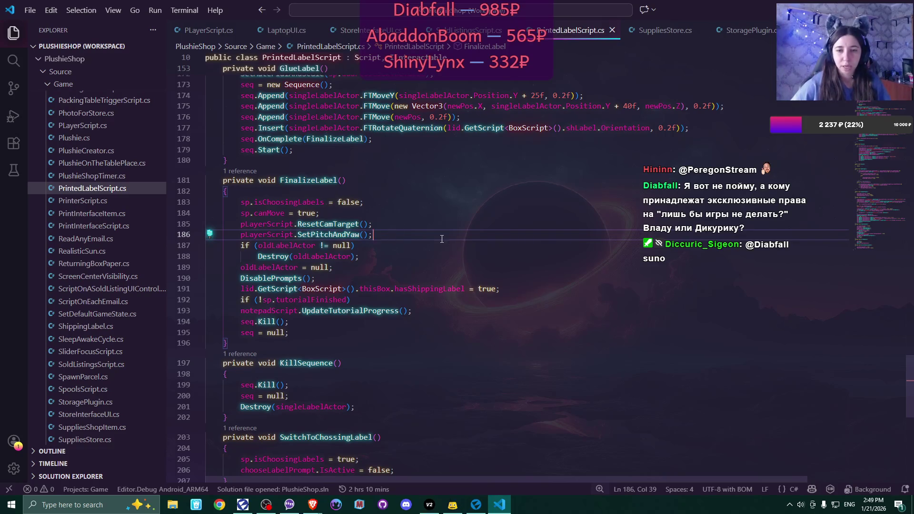
pyautogui.scroll(-3, 441, 239)
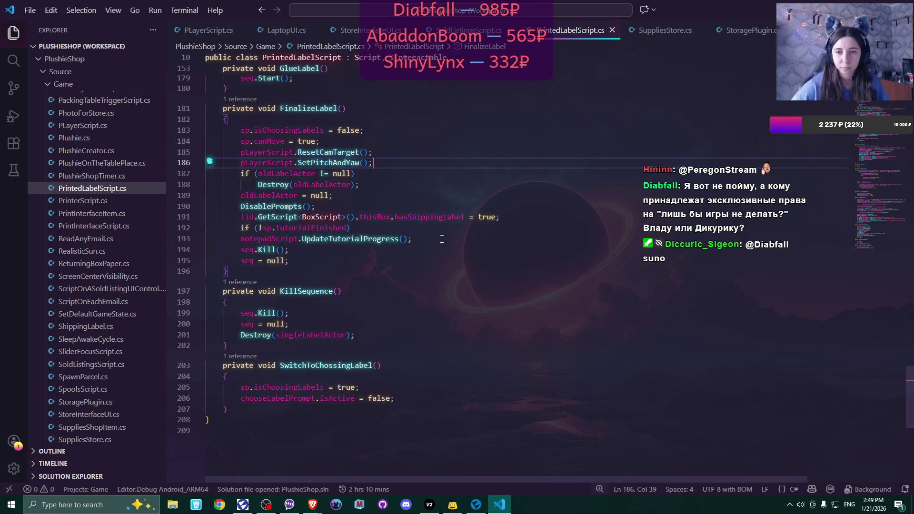
pyautogui.scroll(2, 442, 239)
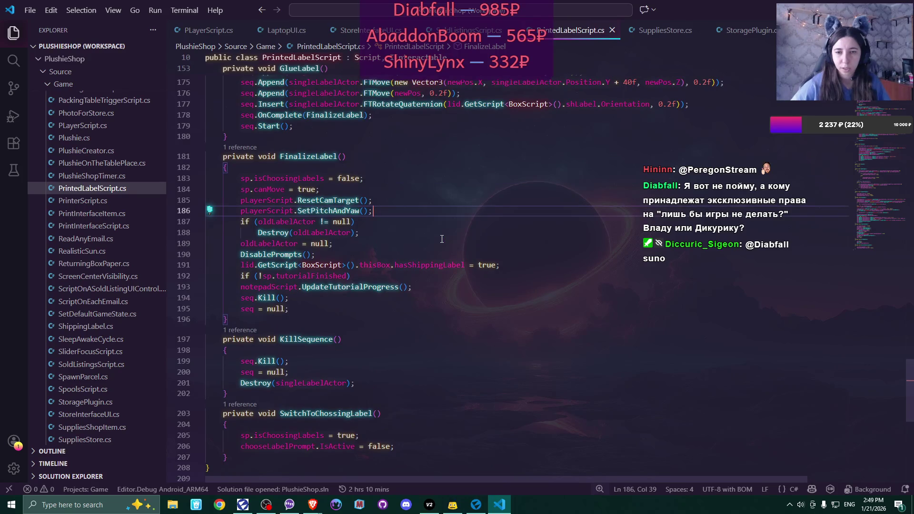
pyautogui.scroll(1, 442, 239)
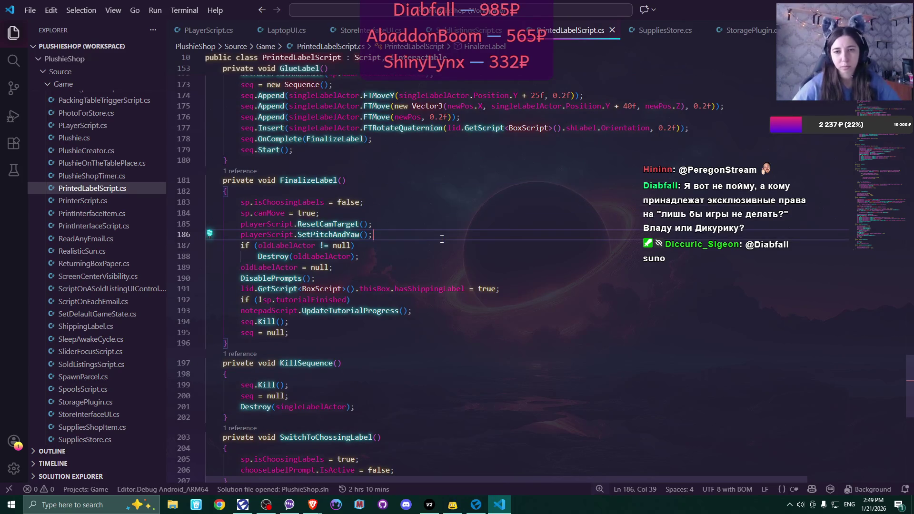
pyautogui.scroll(10, 442, 239)
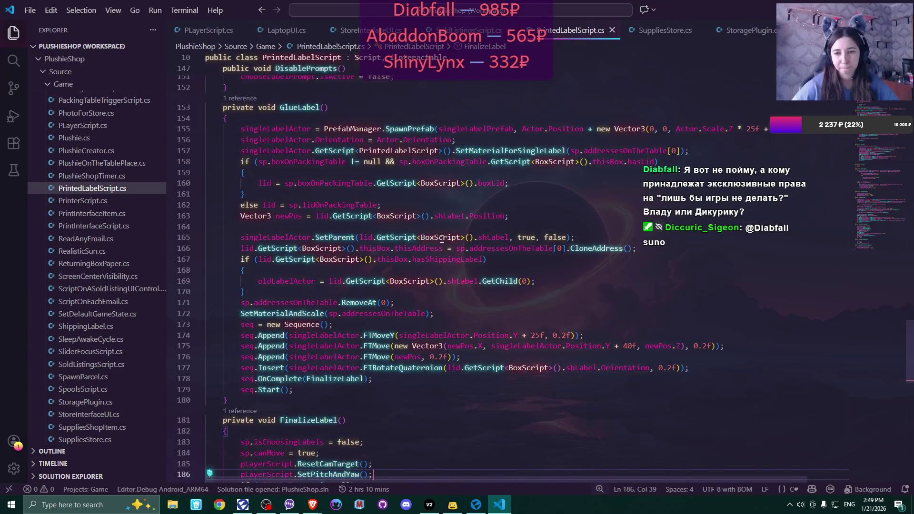
pyautogui.scroll(13, 442, 239)
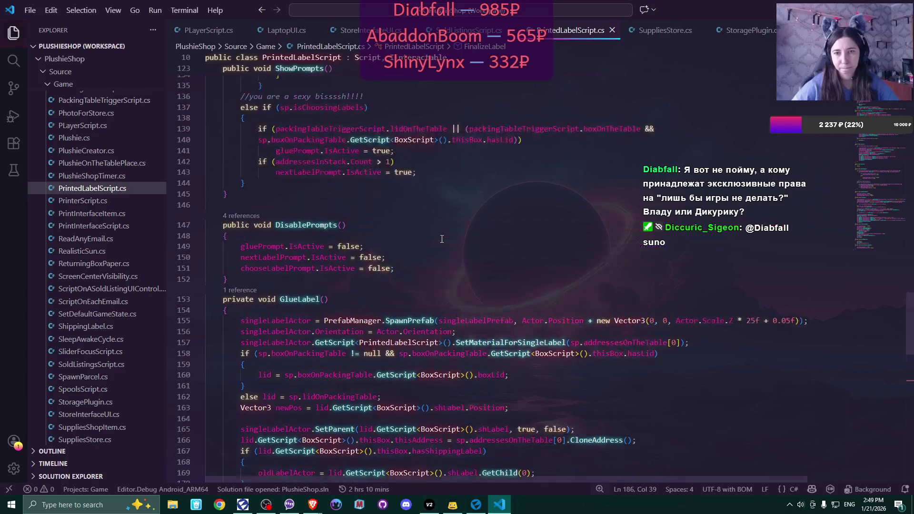
pyautogui.scroll(3, 442, 239)
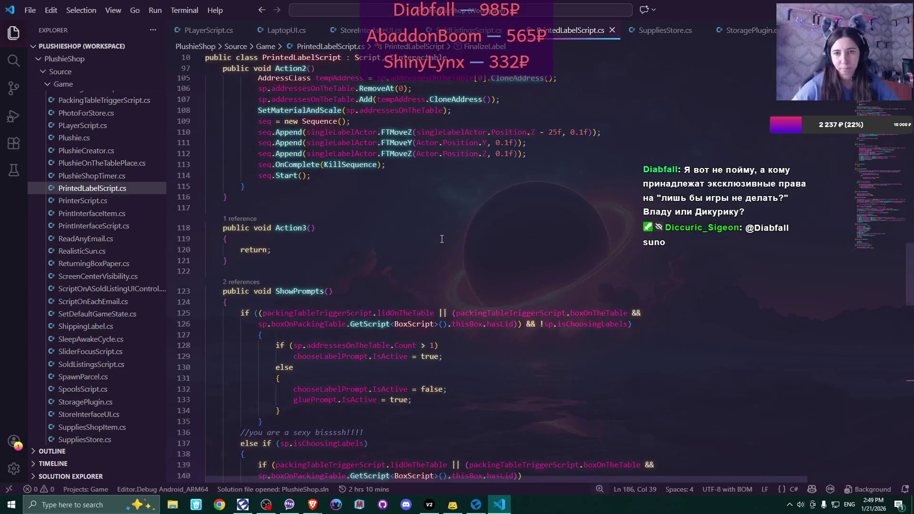
pyautogui.scroll(3, 442, 239)
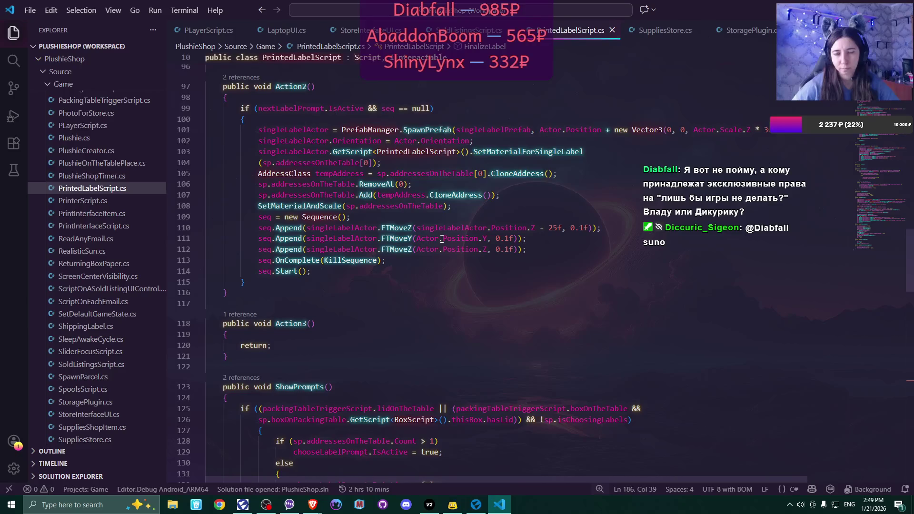
pyautogui.moveTo(442, 239)
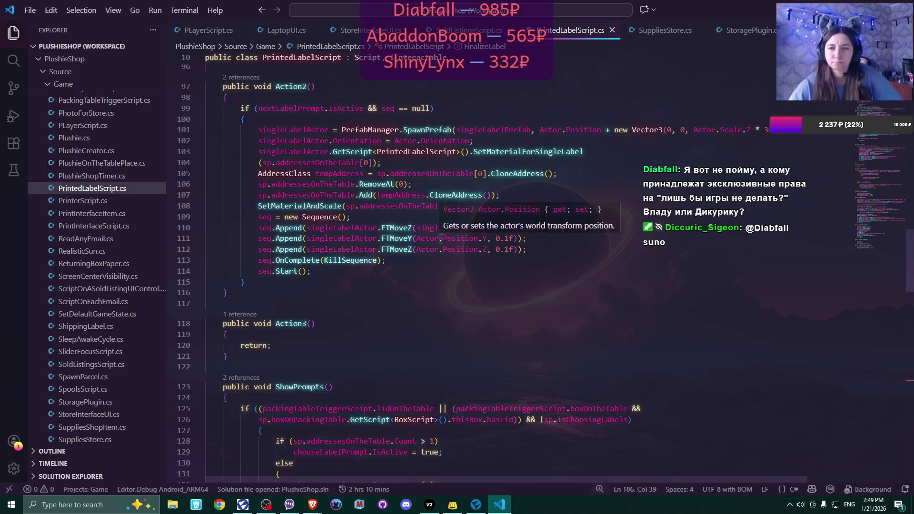
pyautogui.scroll(-5, 442, 239)
pyautogui.scroll(-2, 443, 241)
pyautogui.scroll(6, 446, 238)
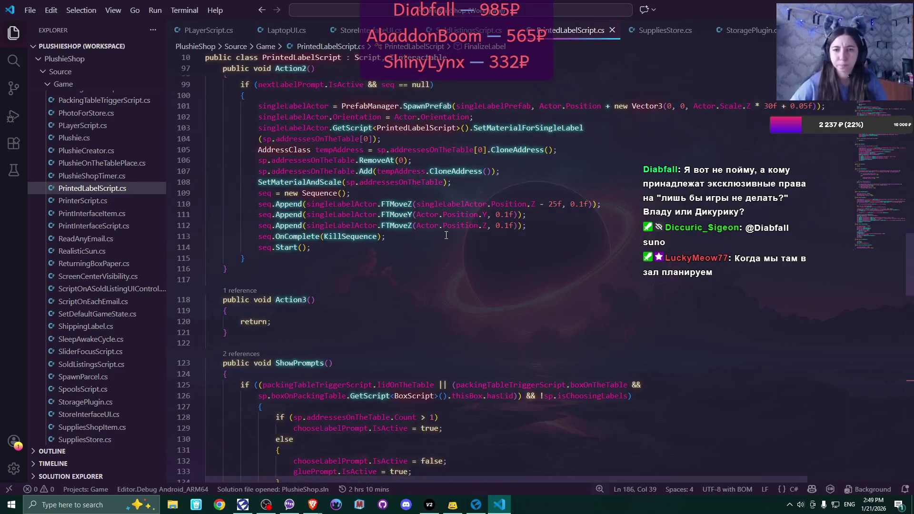
pyautogui.scroll(7, 446, 235)
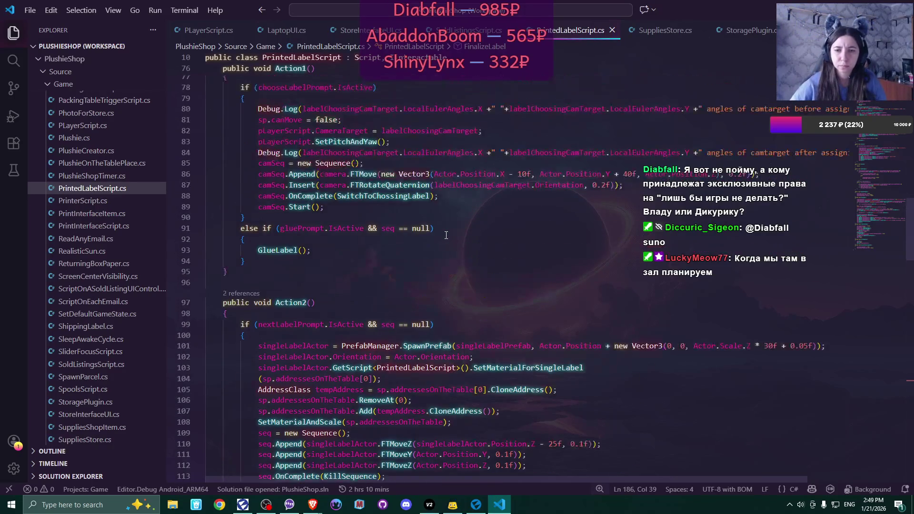
pyautogui.scroll(4, 446, 236)
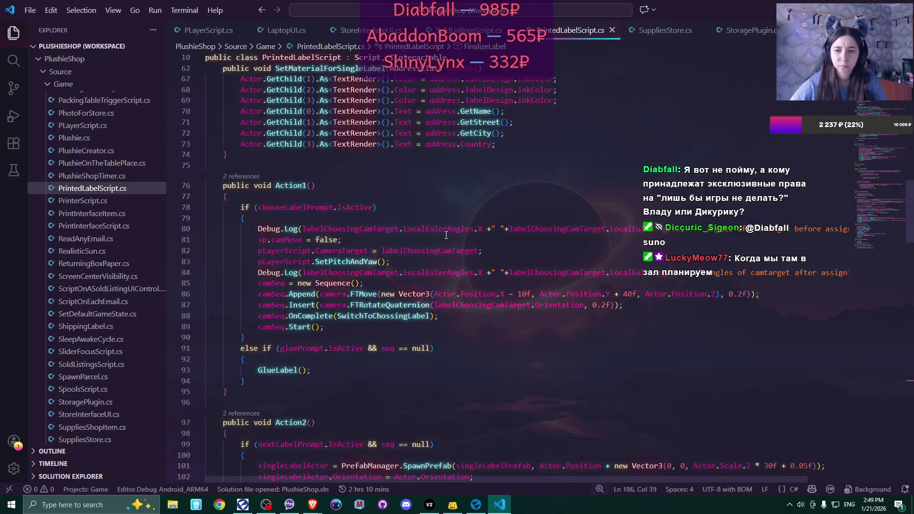
pyautogui.scroll(4, 446, 235)
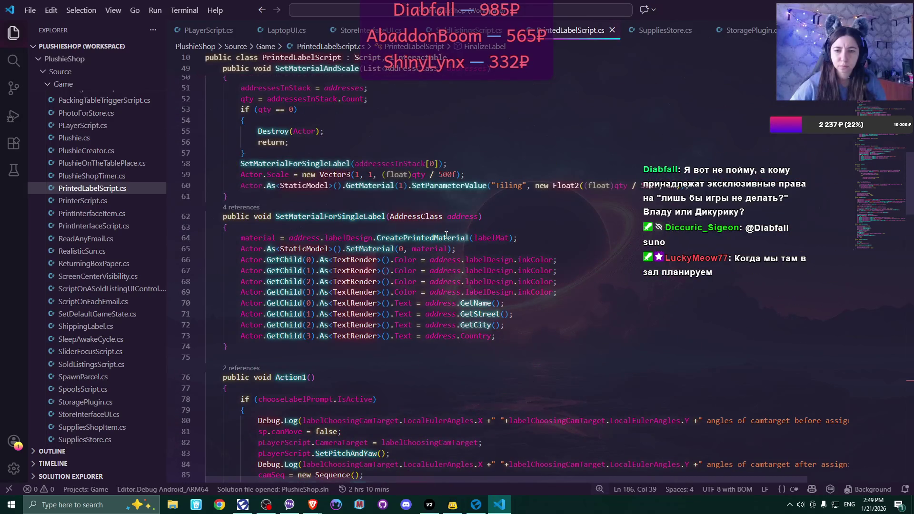
pyautogui.scroll(3, 446, 235)
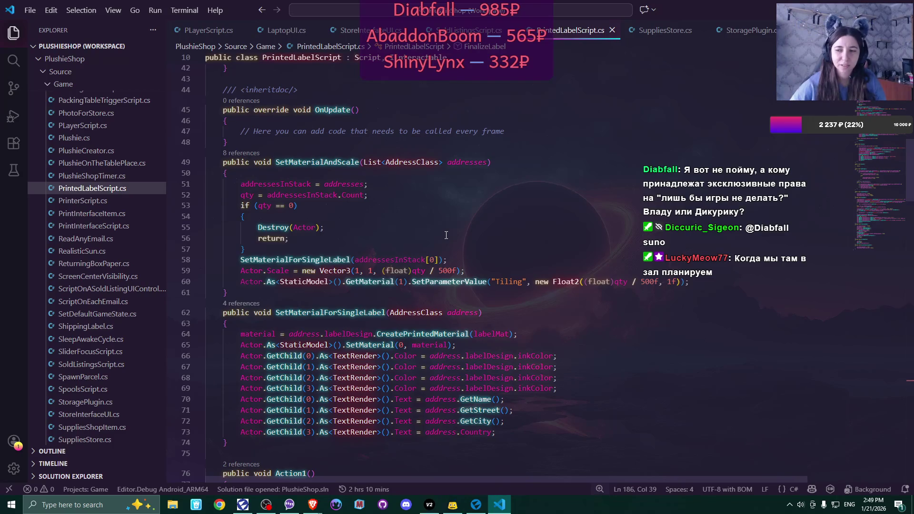
pyautogui.scroll(2, 447, 236)
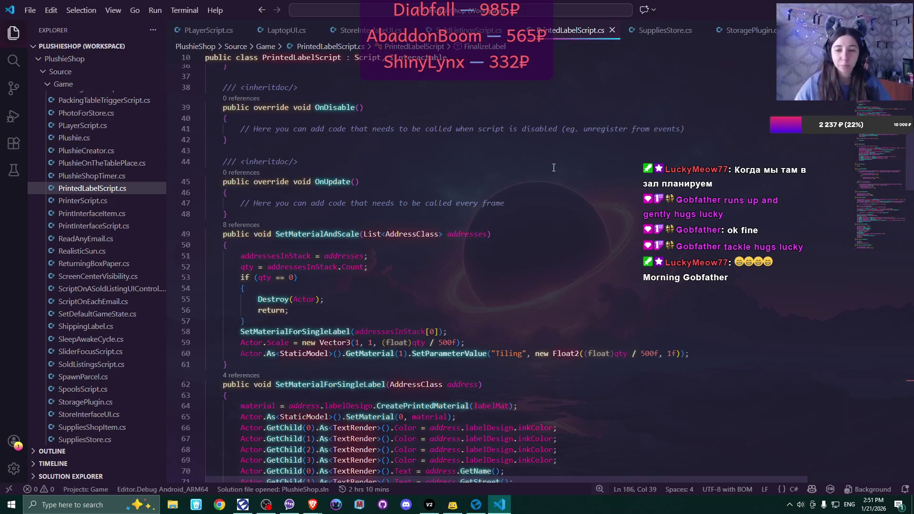
pyautogui.scroll(-5, 466, 279)
pyautogui.scroll(-4, 466, 279)
pyautogui.scroll(9, 466, 279)
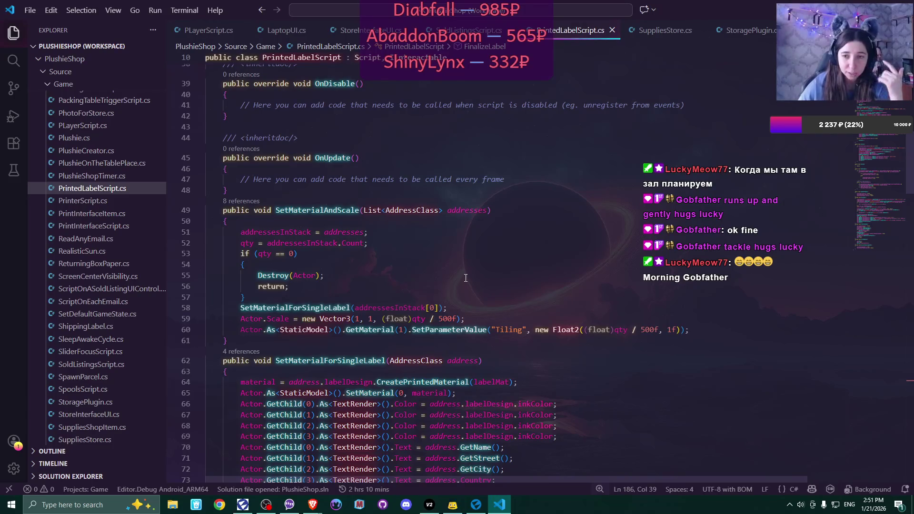
pyautogui.scroll(8, 465, 278)
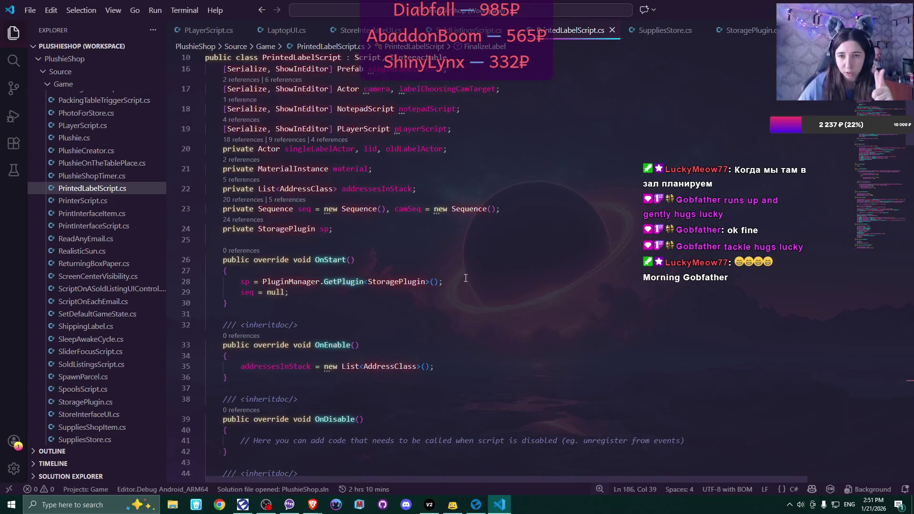
pyautogui.scroll(-9, 466, 278)
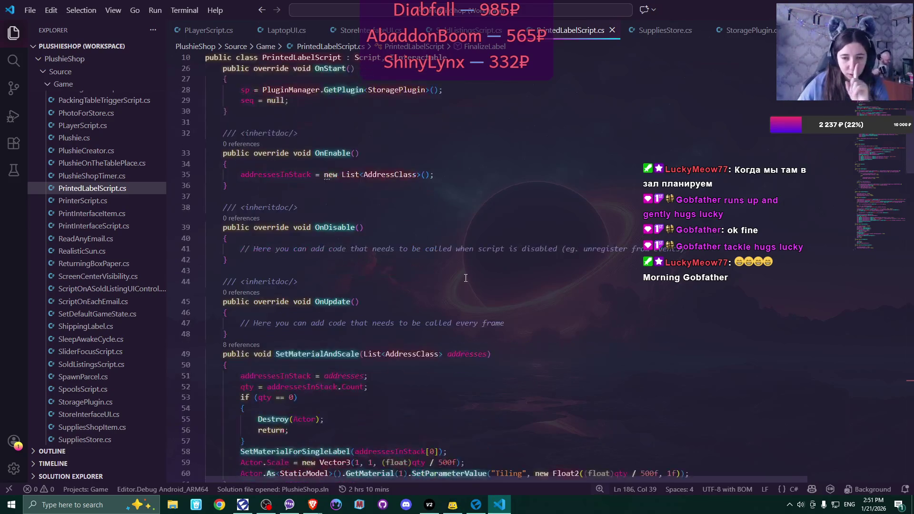
pyautogui.scroll(-1, 466, 278)
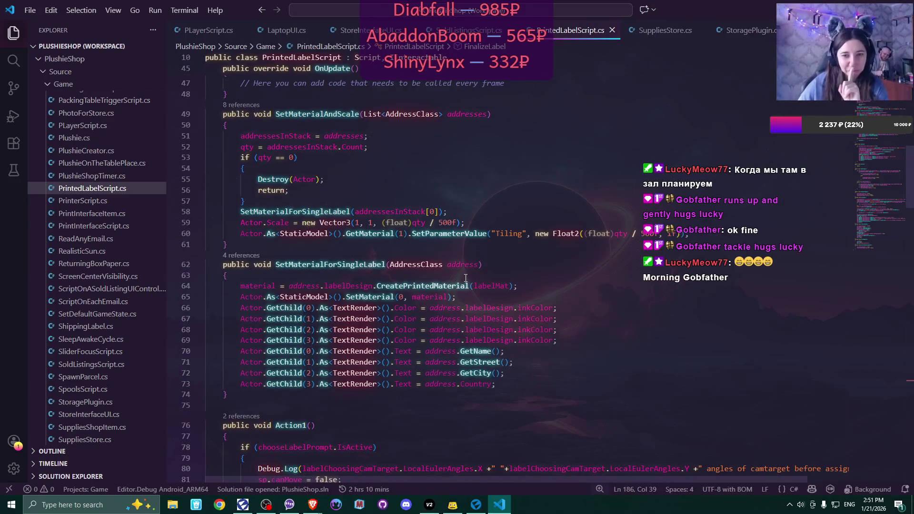
pyautogui.scroll(-7, 466, 278)
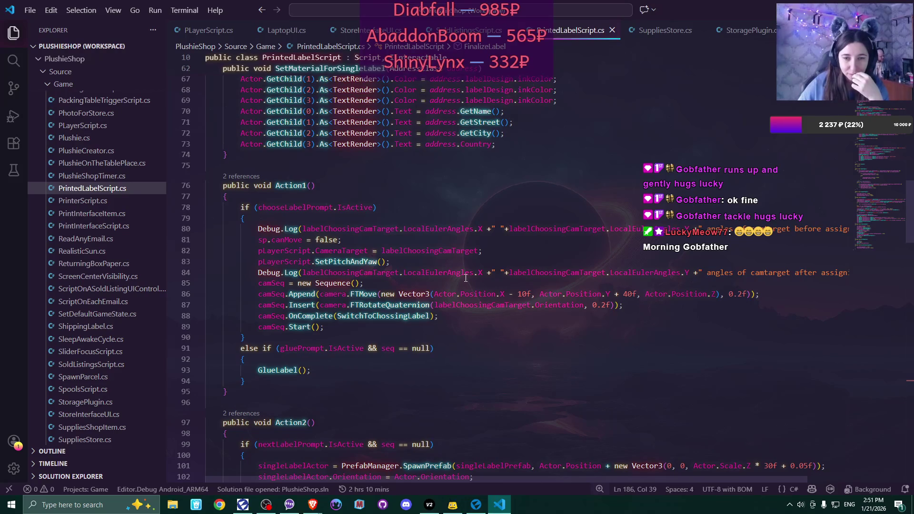
pyautogui.scroll(-2, 466, 278)
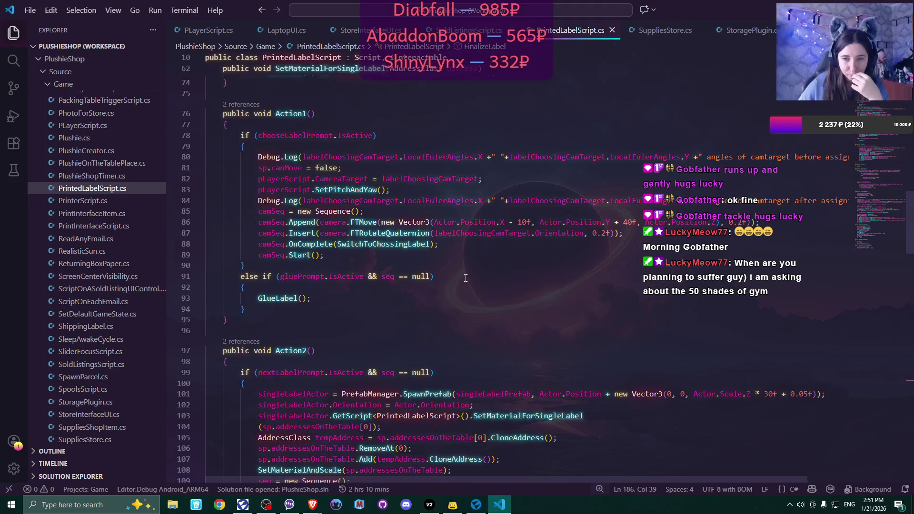
pyautogui.scroll(3, 465, 278)
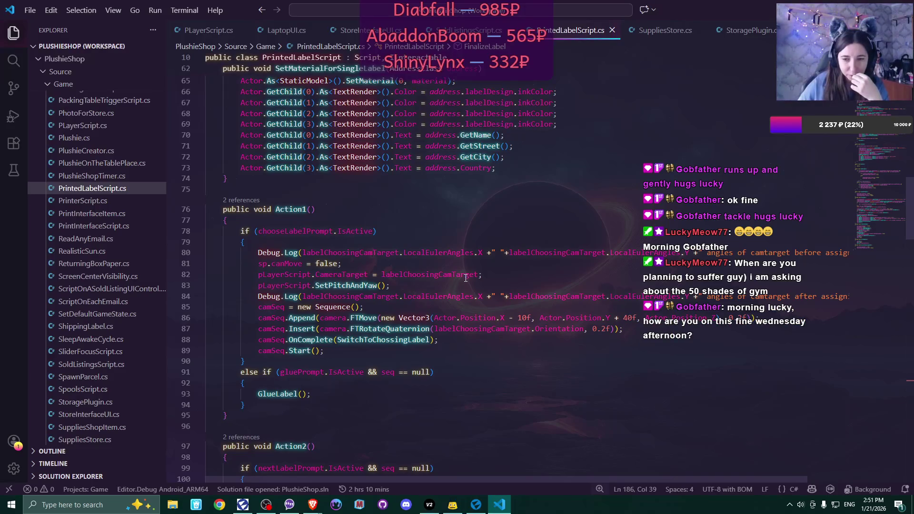
pyautogui.scroll(-4, 466, 278)
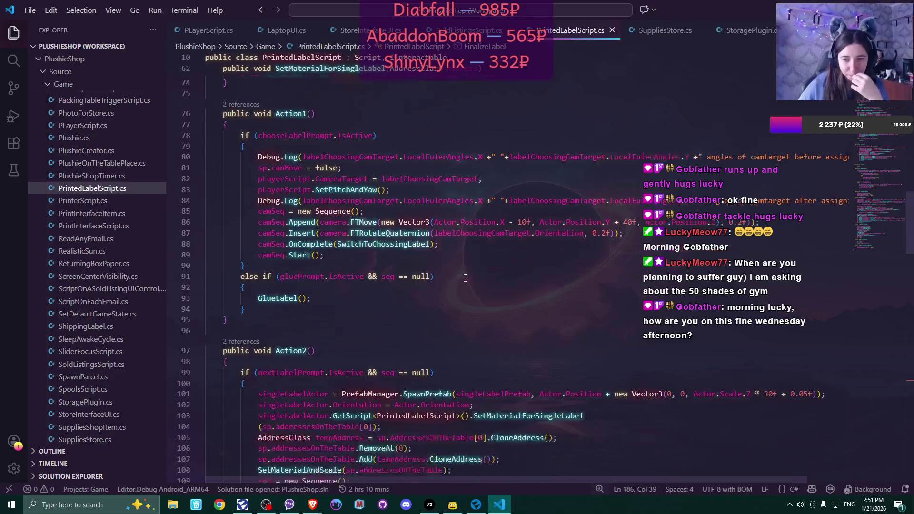
pyautogui.doubleClick(390, 196)
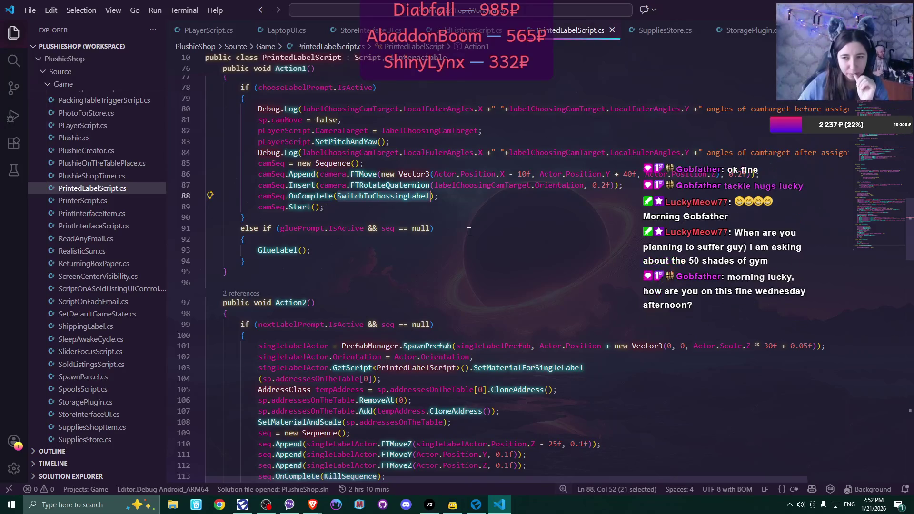
pyautogui.scroll(4, 469, 231)
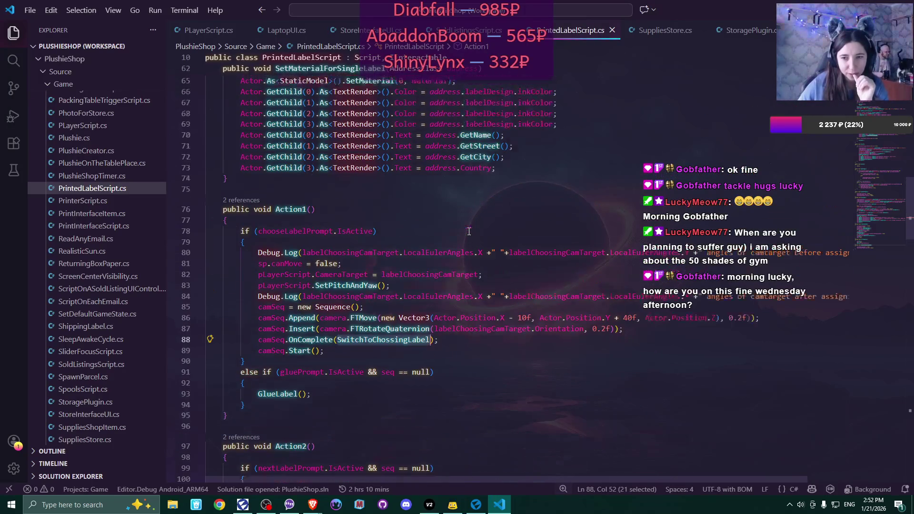
pyautogui.scroll(-11, 469, 231)
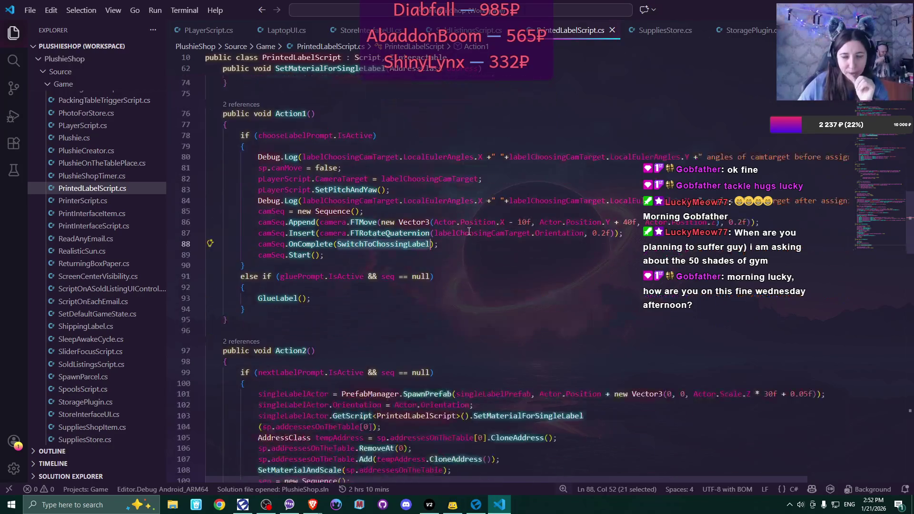
pyautogui.scroll(-7, 469, 232)
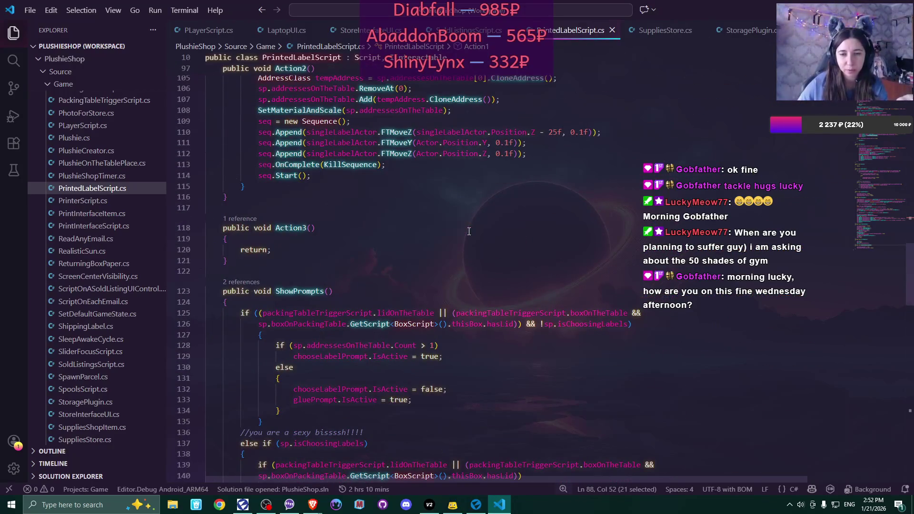
pyautogui.scroll(-4, 469, 232)
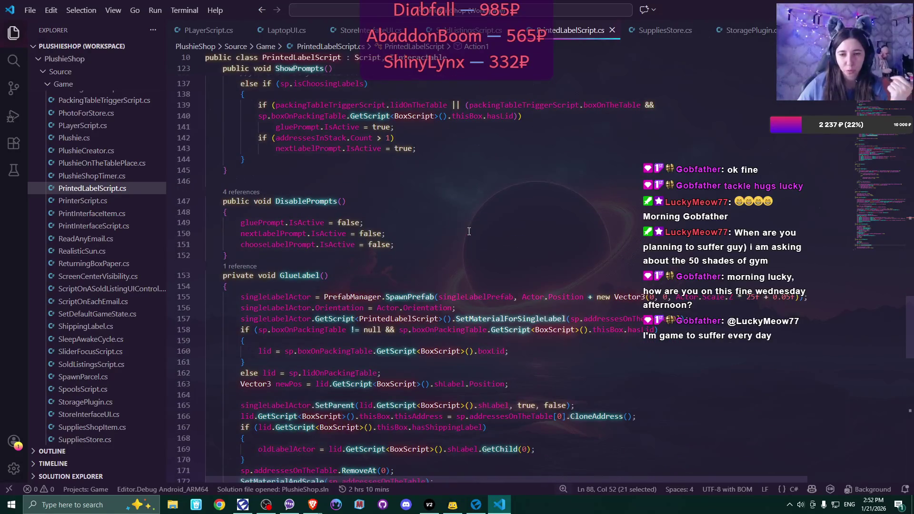
pyautogui.scroll(-4, 469, 231)
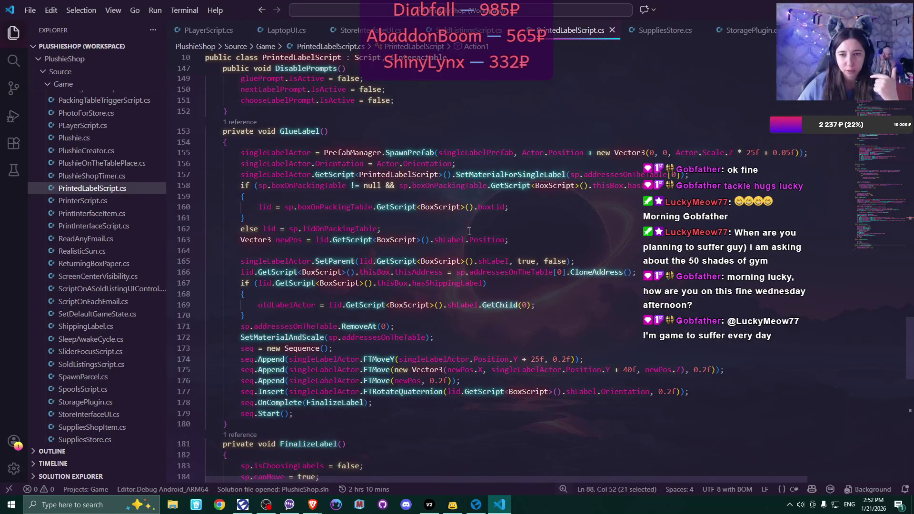
pyautogui.scroll(-2, 469, 232)
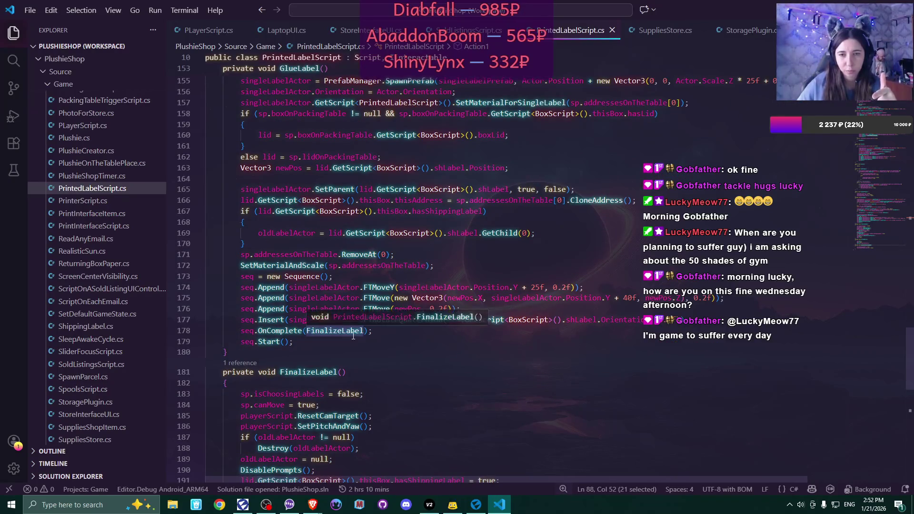
pyautogui.scroll(-7, 353, 336)
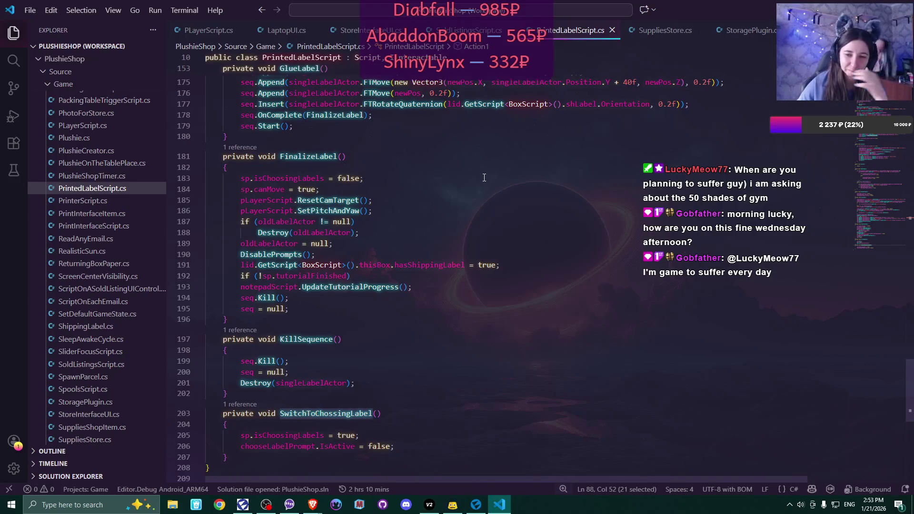
pyautogui.scroll(5, 485, 177)
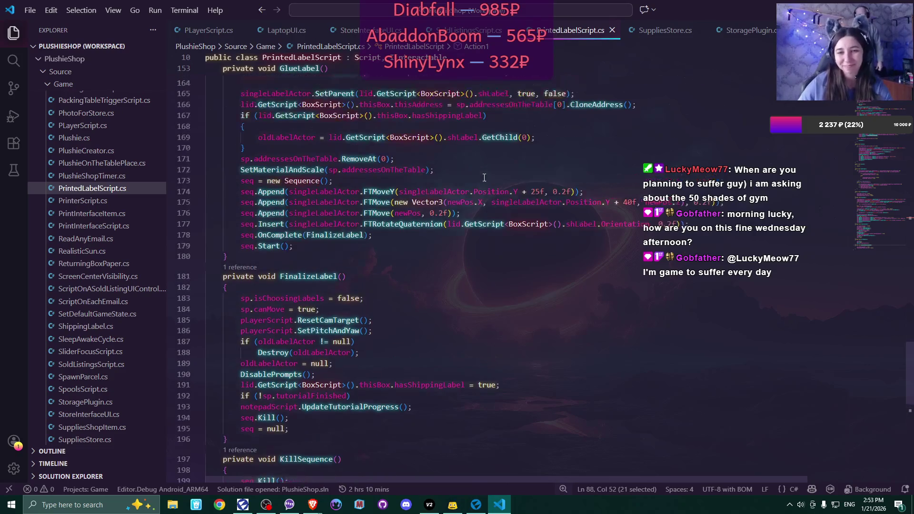
pyautogui.scroll(4, 484, 178)
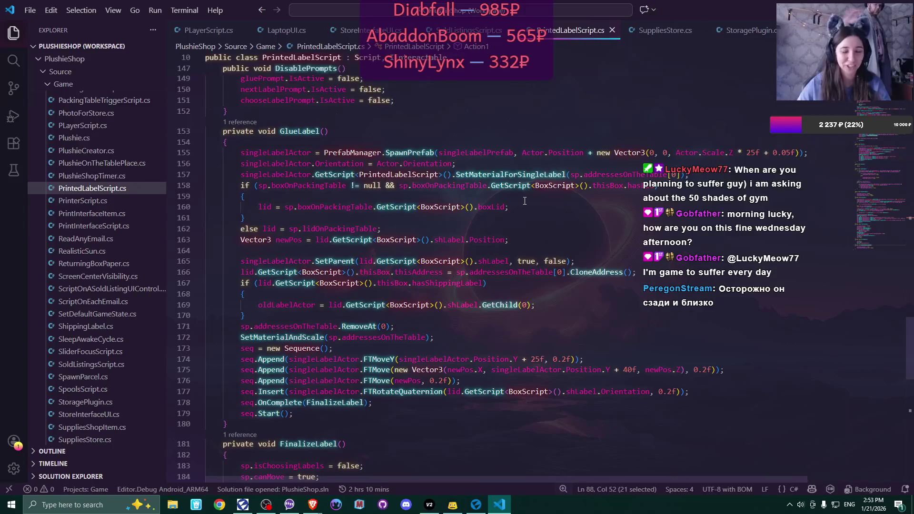
pyautogui.scroll(5, 525, 201)
pyautogui.scroll(6, 524, 201)
pyautogui.scroll(4, 524, 201)
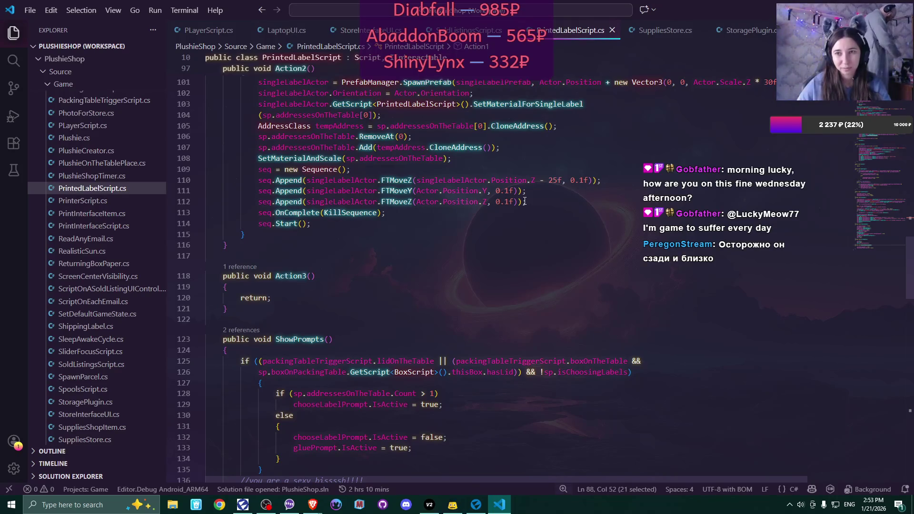
pyautogui.scroll(5, 103, 216)
pyautogui.scroll(10, 103, 216)
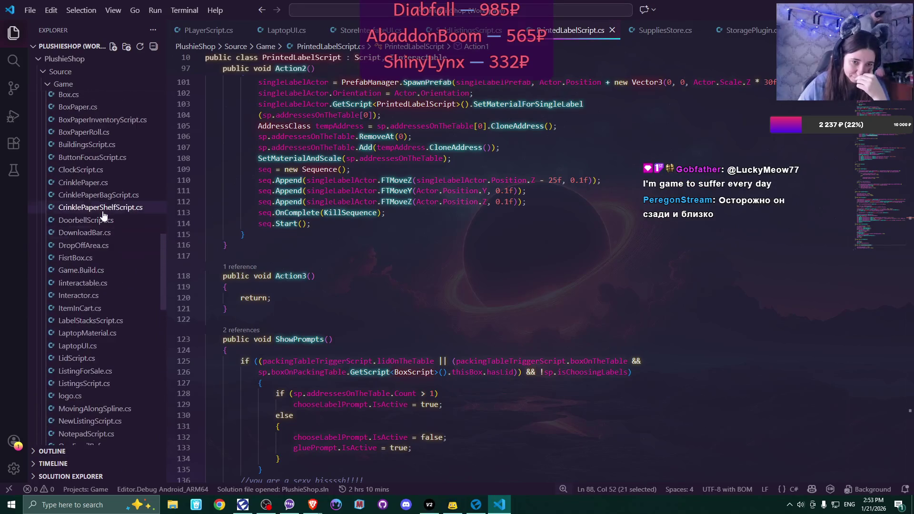
pyautogui.scroll(1, 103, 216)
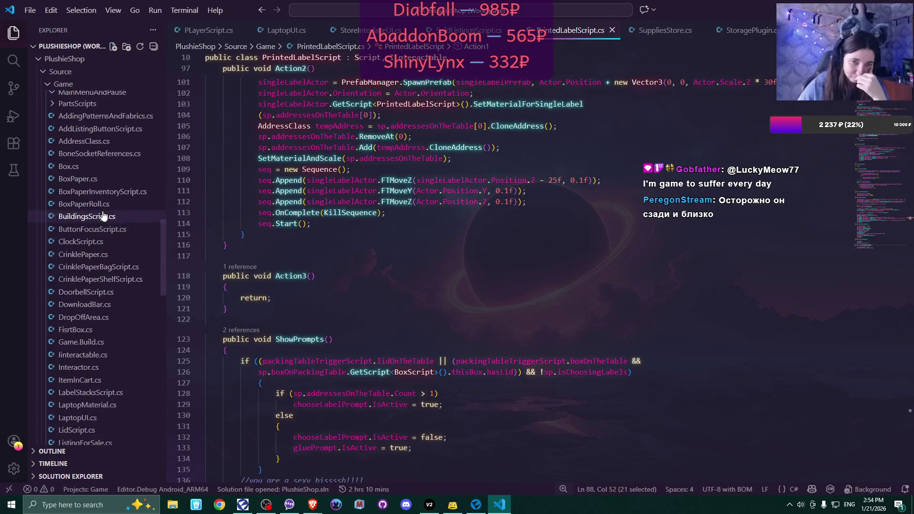
pyautogui.scroll(4, 103, 215)
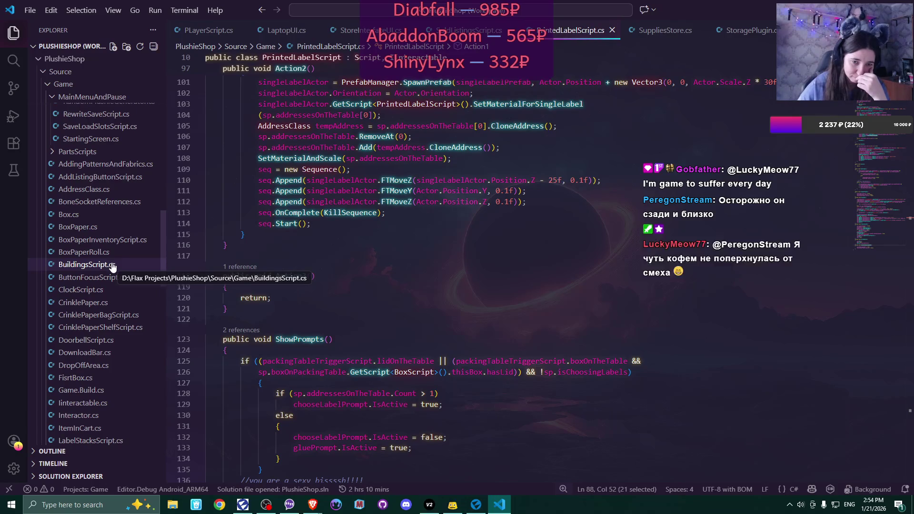
pyautogui.scroll(2, 142, 269)
pyautogui.scroll(5, 142, 270)
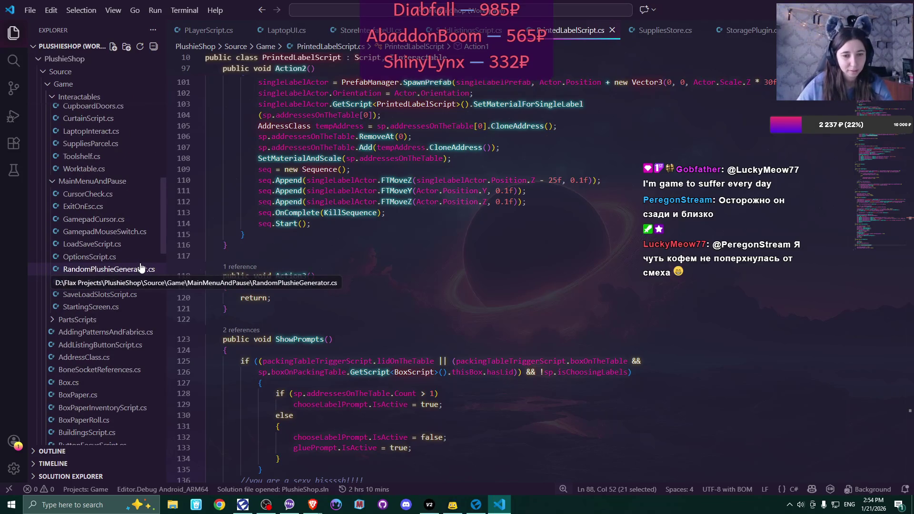
pyautogui.scroll(2, 143, 265)
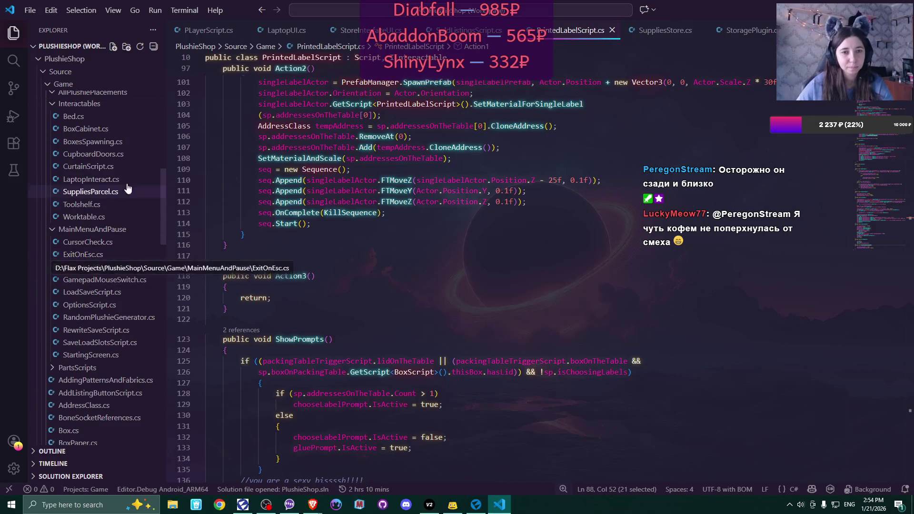
# Open BoxCabinet.cs from Interactables and scroll up to OnUpdate and UpdateBoxesInCabinet
pyautogui.click(106, 129)
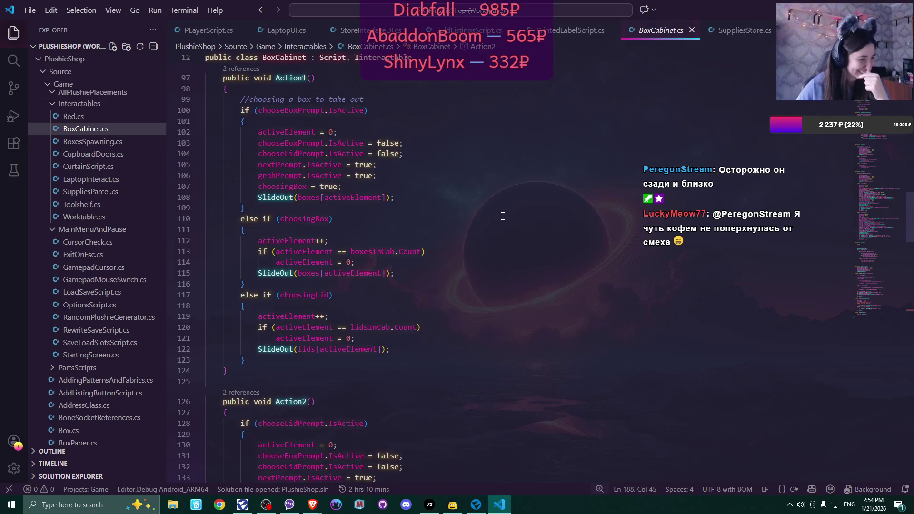
pyautogui.scroll(3, 504, 177)
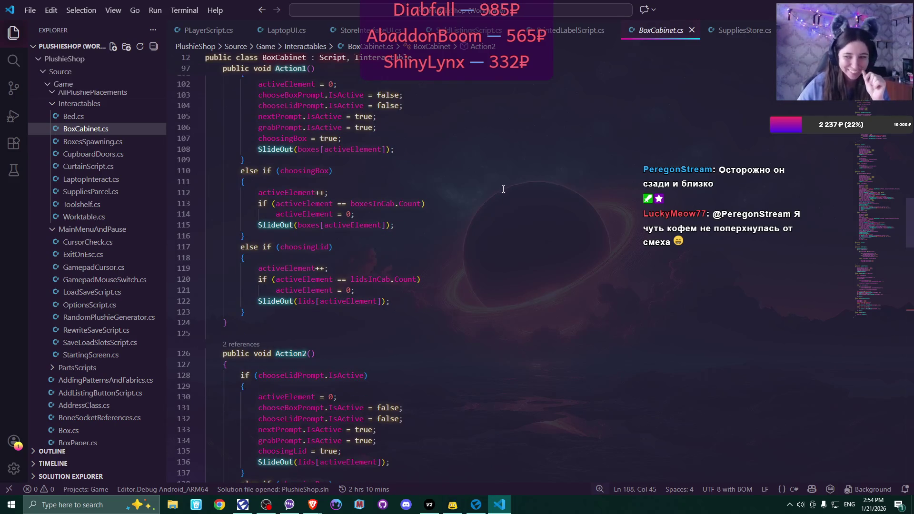
pyautogui.scroll(2, 503, 189)
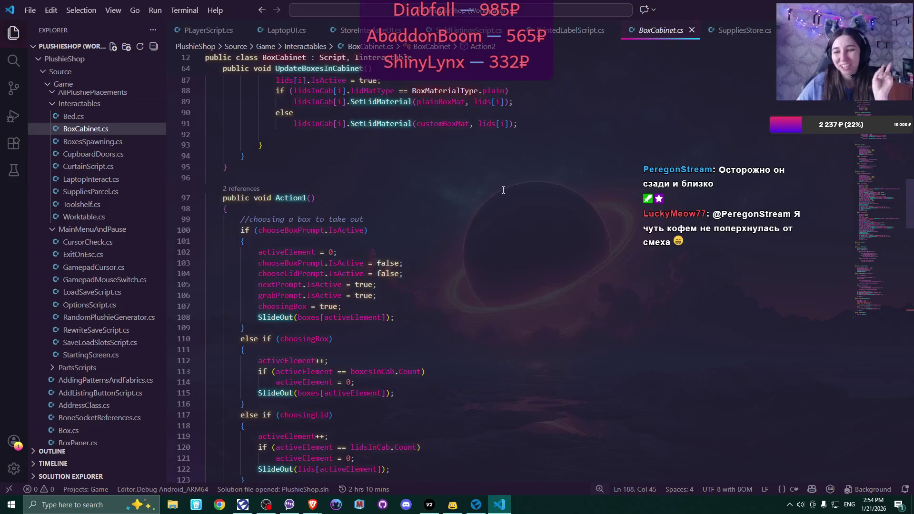
pyautogui.scroll(2, 504, 192)
pyautogui.scroll(1, 503, 198)
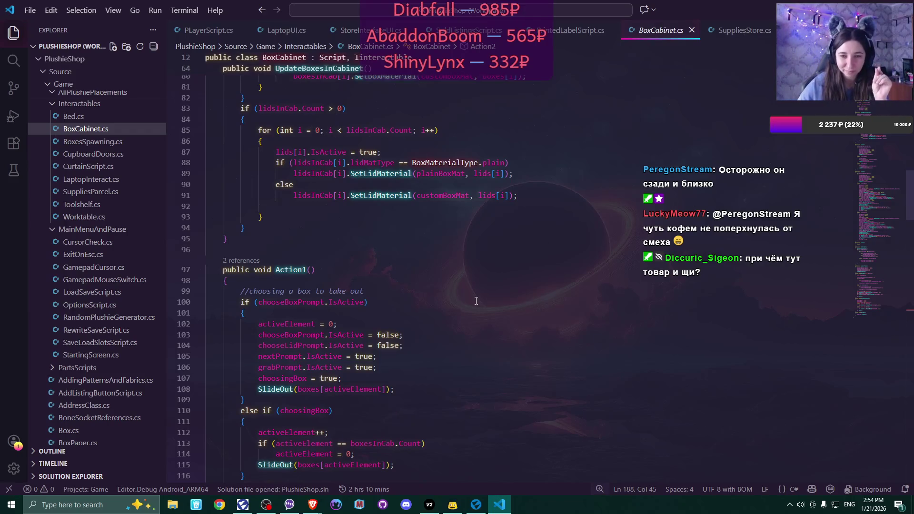
pyautogui.scroll(9, 476, 301)
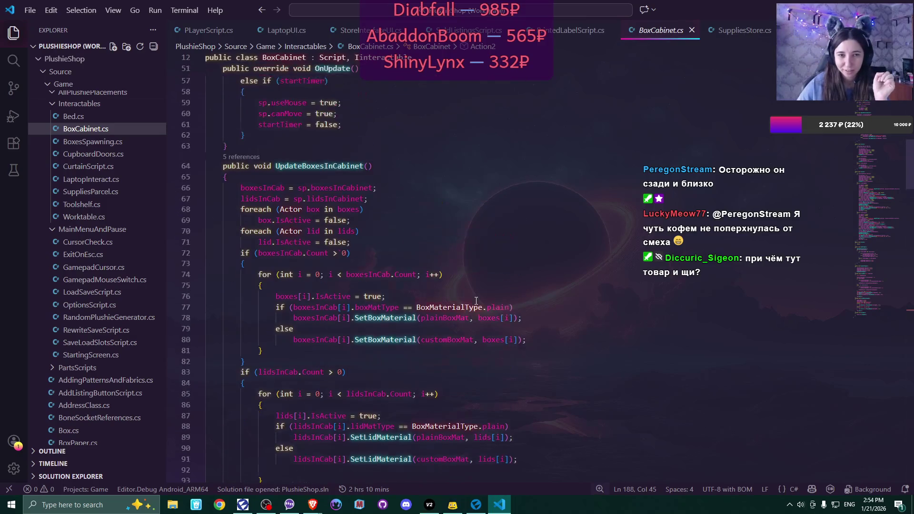
pyautogui.scroll(4, 476, 301)
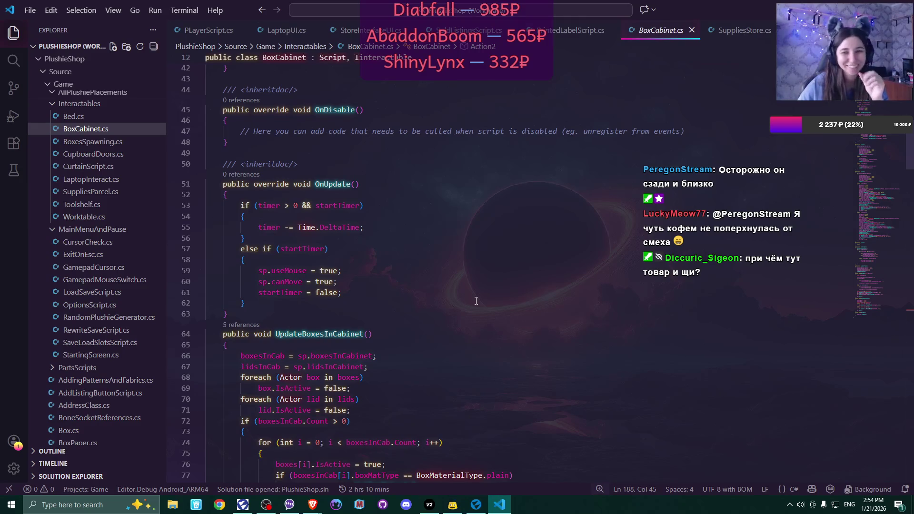
pyautogui.scroll(5, 476, 301)
pyautogui.scroll(5, 476, 301)
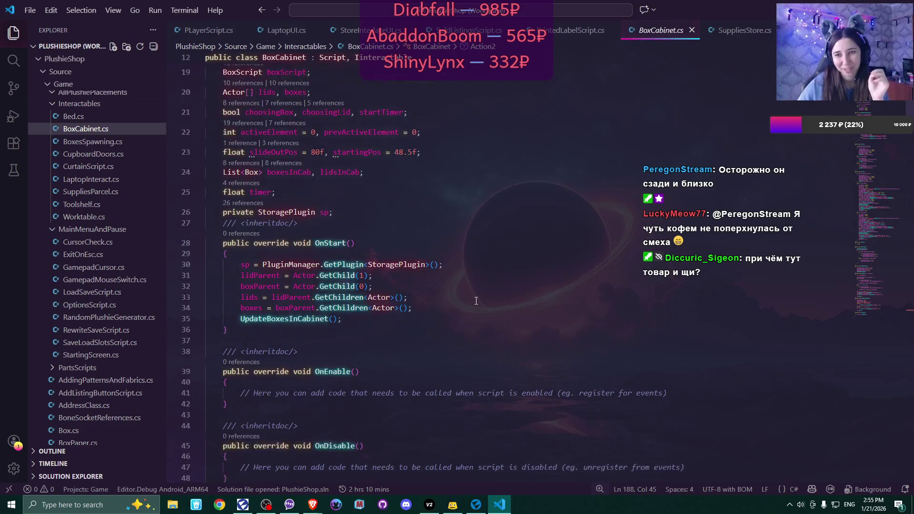
pyautogui.scroll(2, 476, 301)
pyautogui.scroll(2, 476, 301)
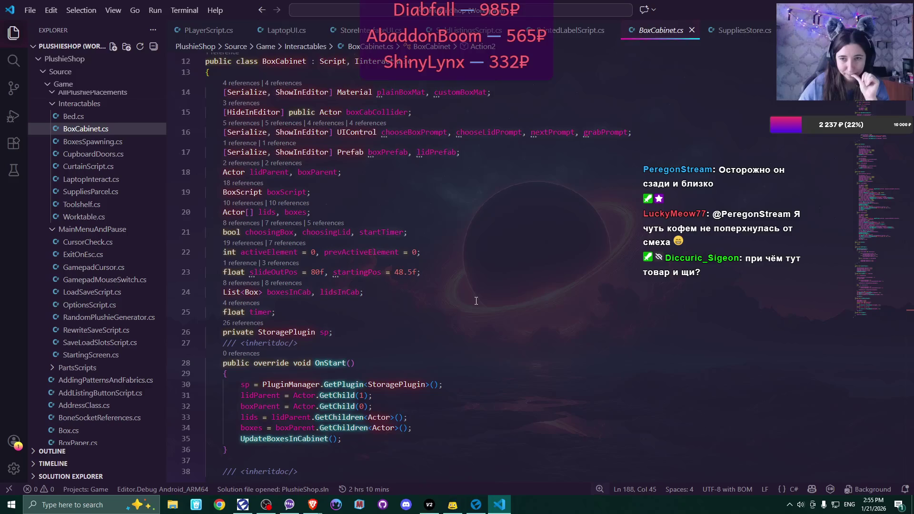
pyautogui.scroll(-15, 476, 301)
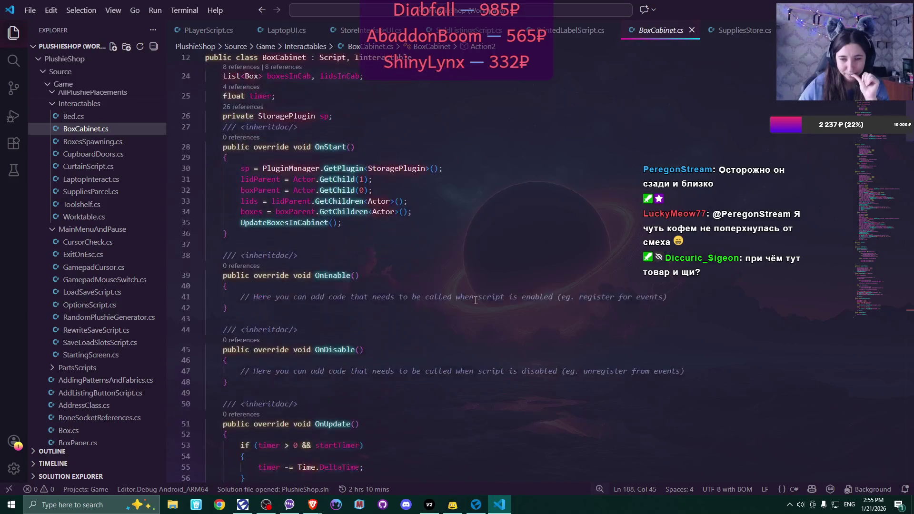
pyautogui.scroll(2, 476, 299)
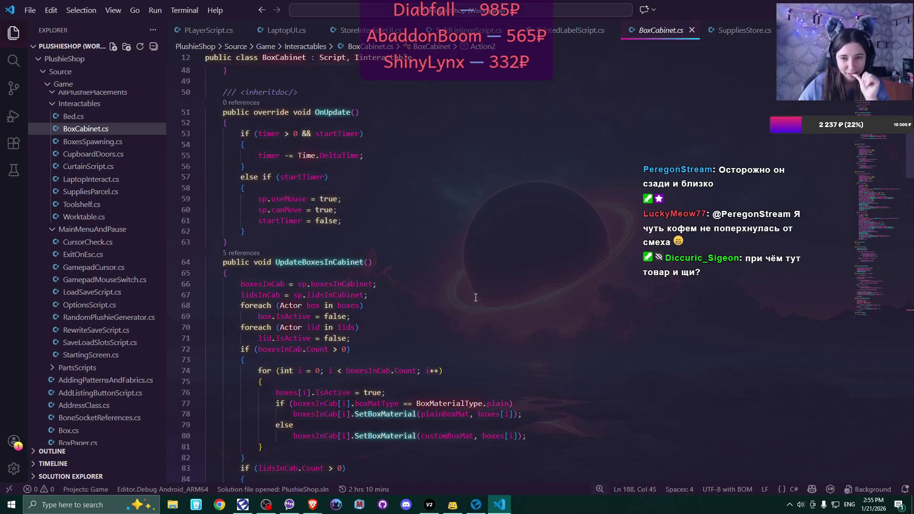
pyautogui.scroll(-4, 476, 298)
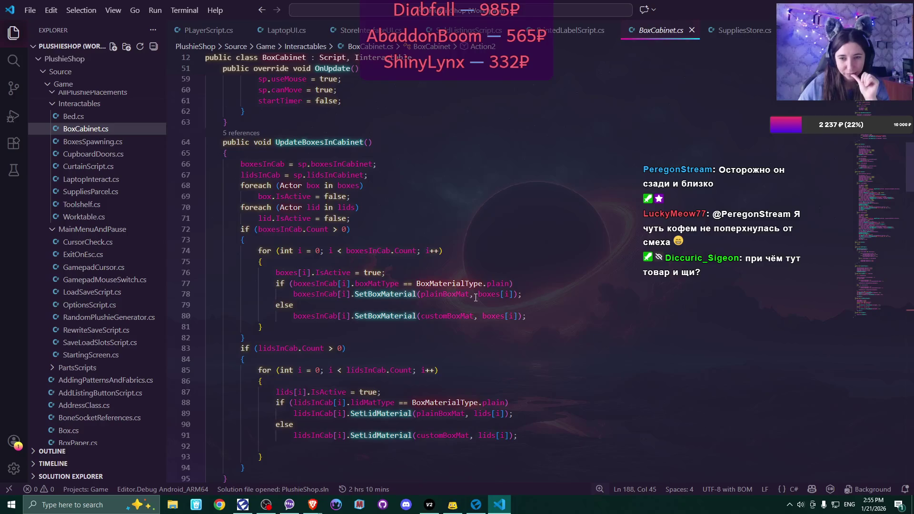
pyautogui.scroll(-9, 476, 298)
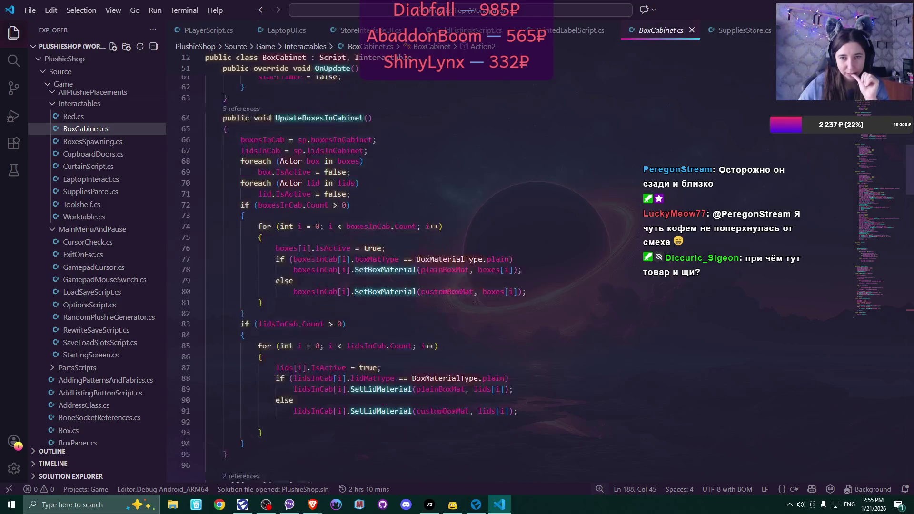
pyautogui.scroll(-4, 475, 297)
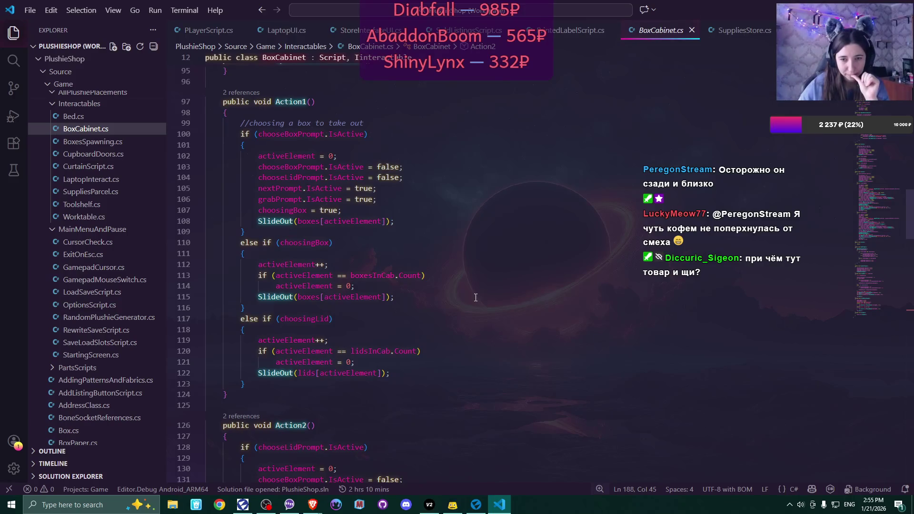
pyautogui.scroll(-6, 476, 298)
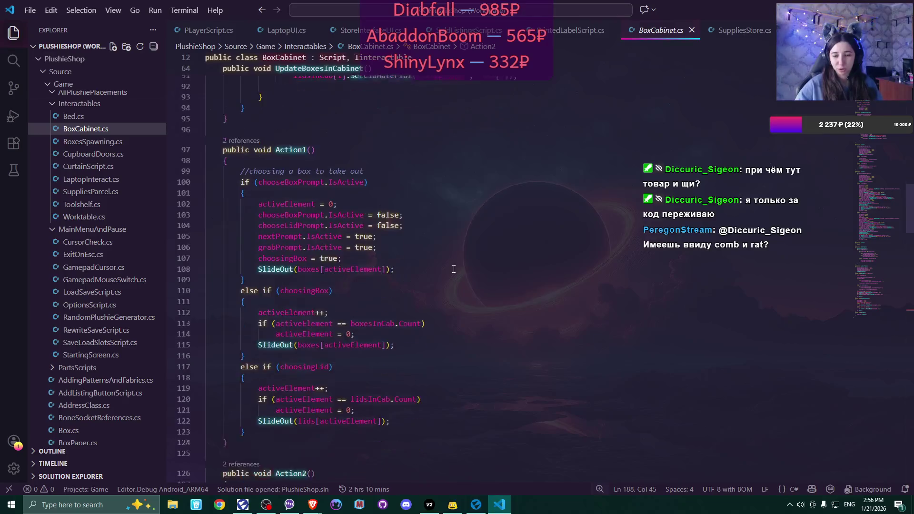
pyautogui.click(476, 505)
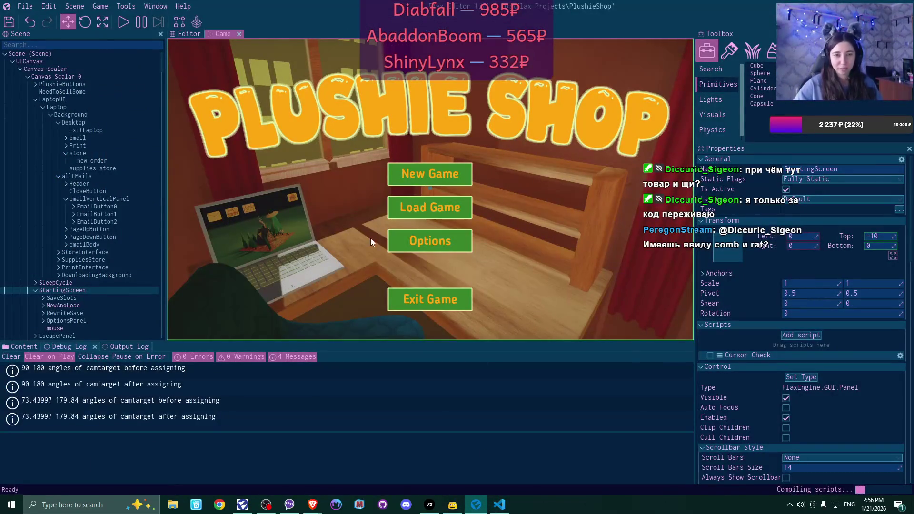
# Switch to the Editor scene view and fly the camera over to the packing table
pyautogui.click(179, 34)
pyautogui.moveTo(299, 172); pyautogui.dragTo(362, 177)
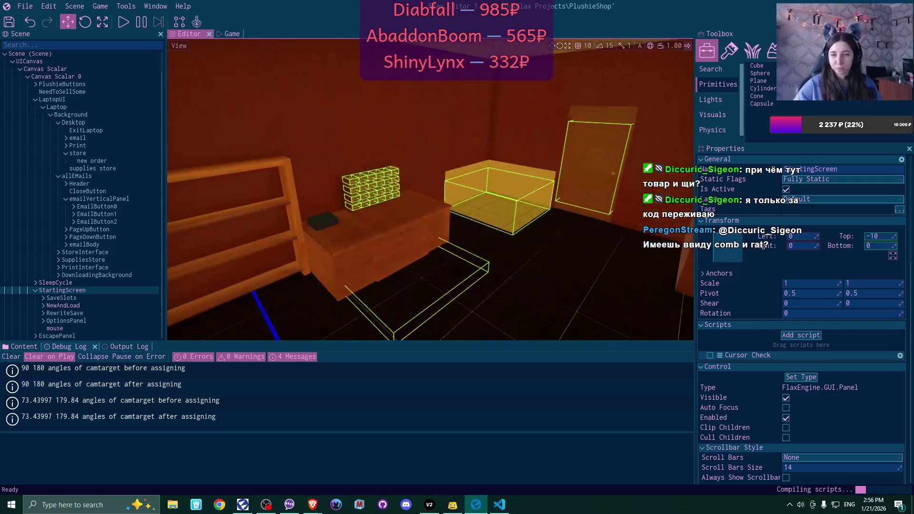
pyautogui.moveTo(336, 206)
pyautogui.mouseDown()
pyautogui.moveTo(336, 234)
pyautogui.moveTo(309, 235)
pyautogui.moveTo(353, 210)
pyautogui.mouseUp()
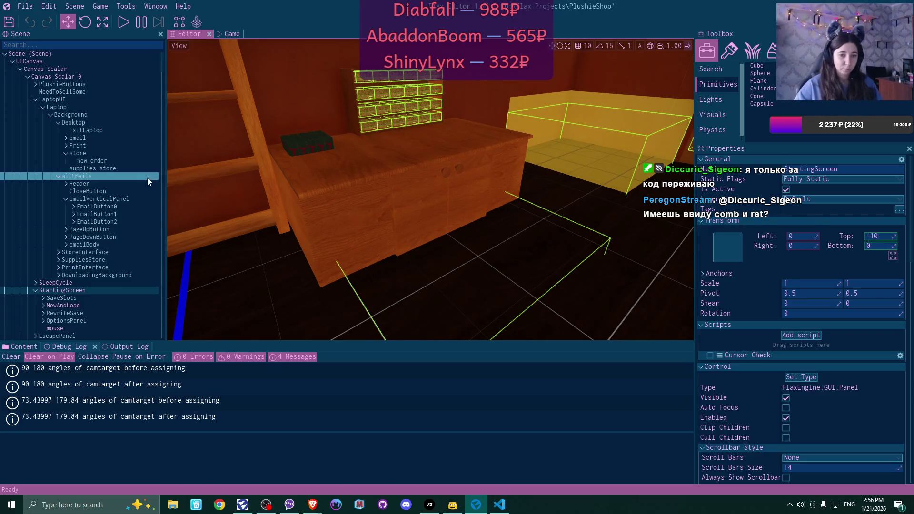
pyautogui.scroll(-5, 93, 202)
pyautogui.scroll(2, 80, 172)
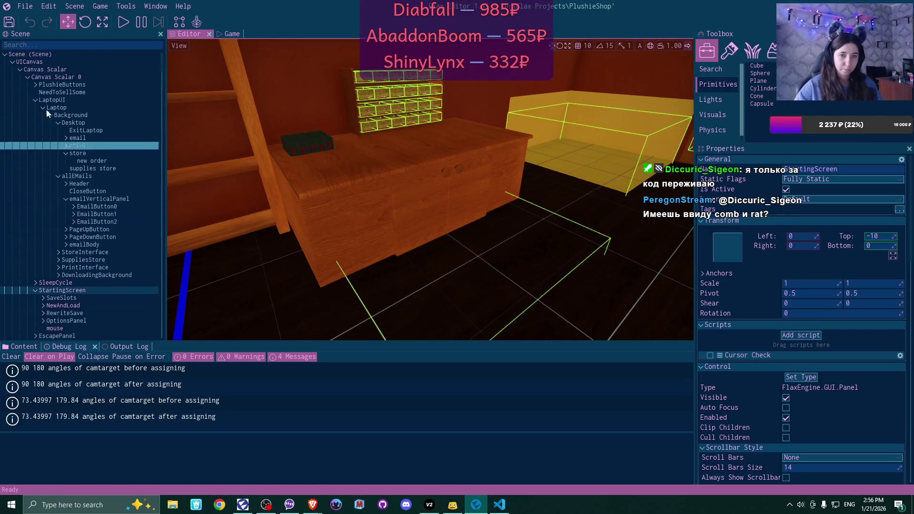
pyautogui.scroll(-15, 99, 174)
pyautogui.scroll(-2, 99, 173)
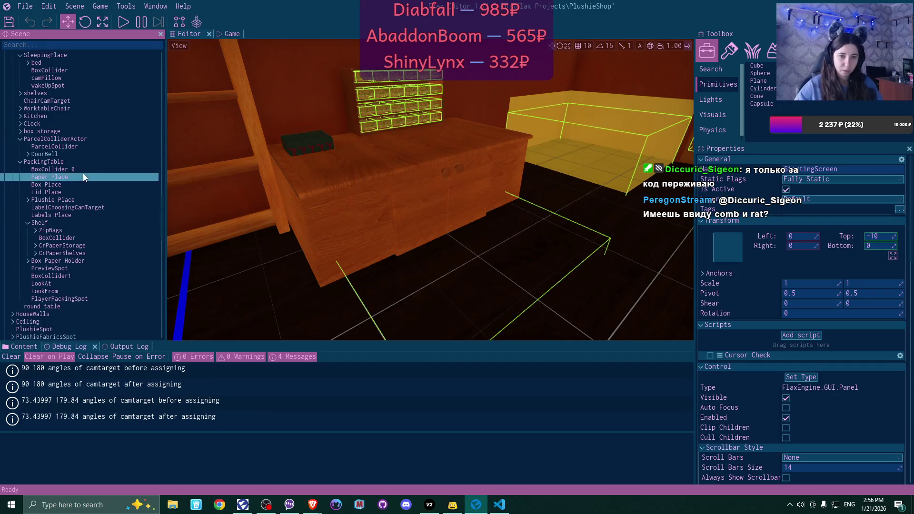
# Inspect PackingTable's BoxCollider1 and compare it with the Box Place's BoxCollider 0
pyautogui.click(73, 161)
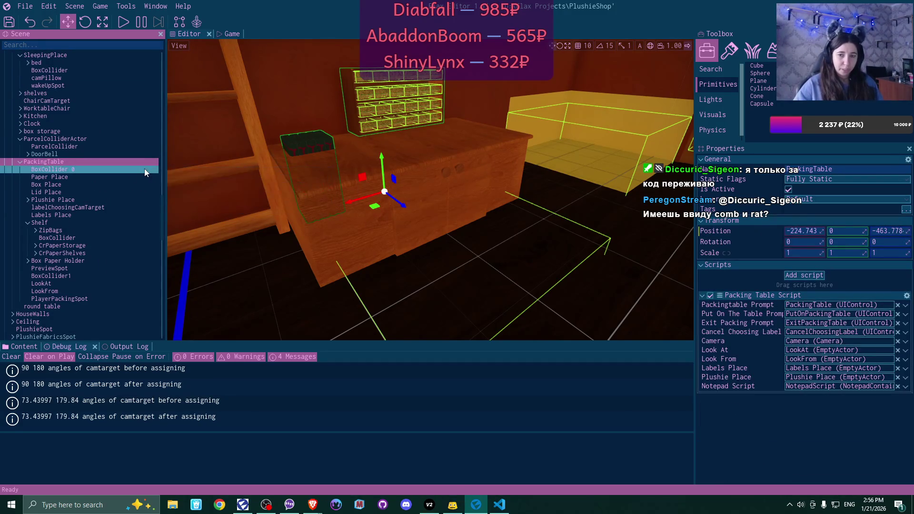
pyautogui.click(76, 276)
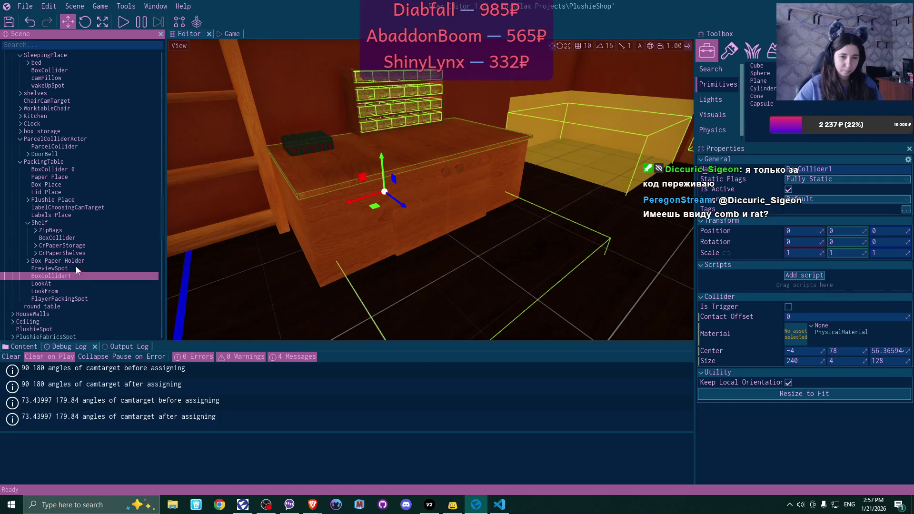
pyautogui.click(27, 222)
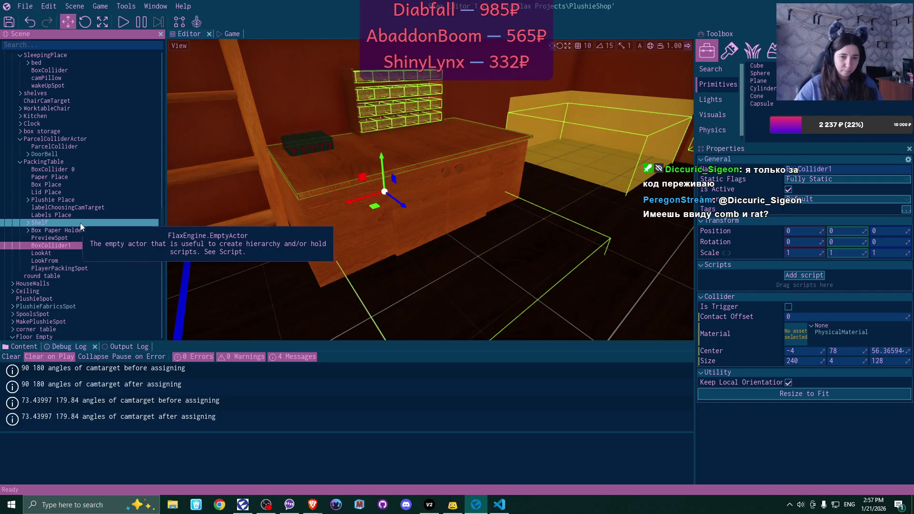
pyautogui.click(70, 182)
pyautogui.click(70, 170)
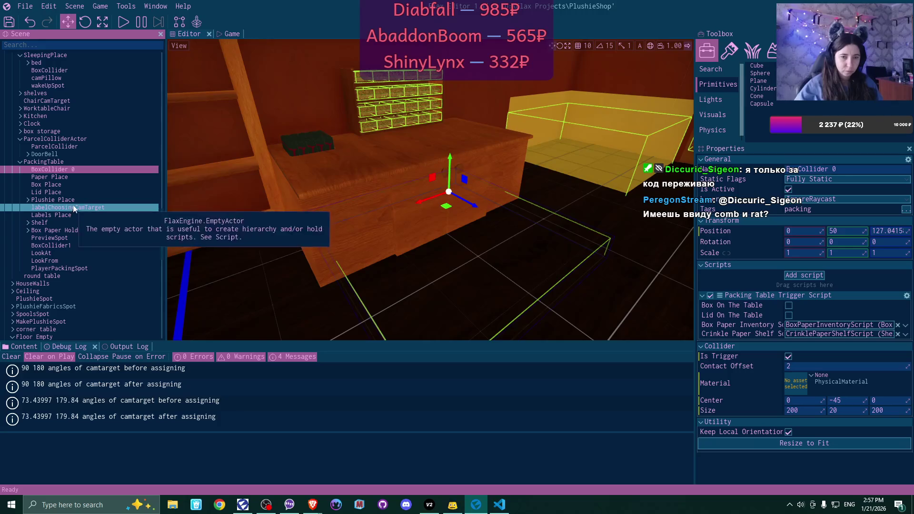
pyautogui.click(75, 246)
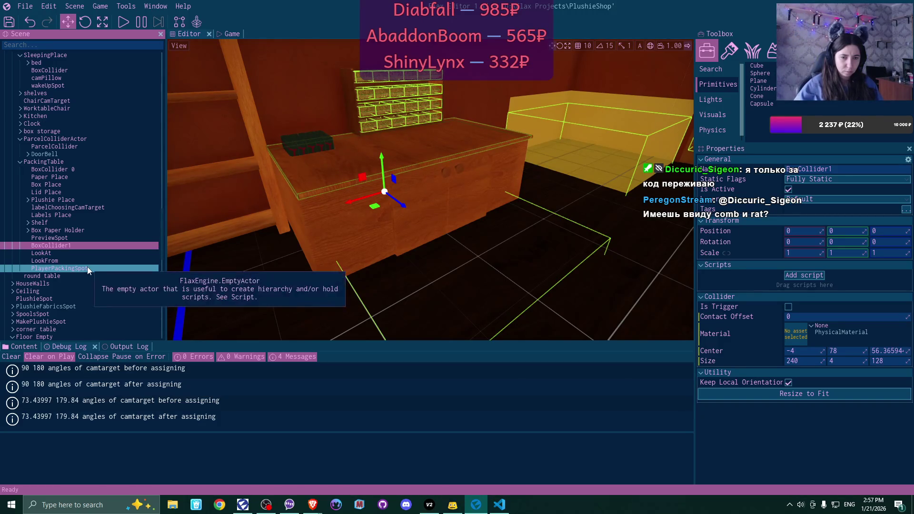
# Delete PlayerPackingSpot, then inspect LookAt, BoxCollider1 and PreviewSpot
pyautogui.click(88, 268)
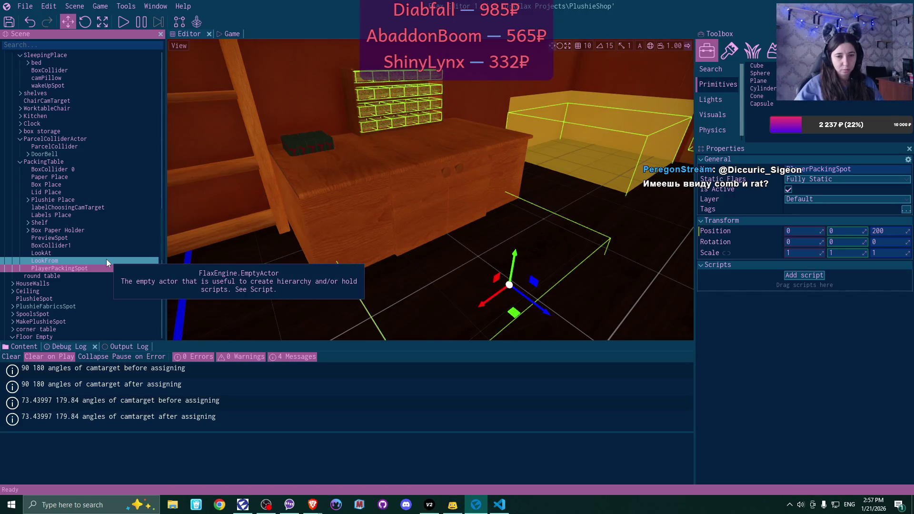
pyautogui.press('Delete')
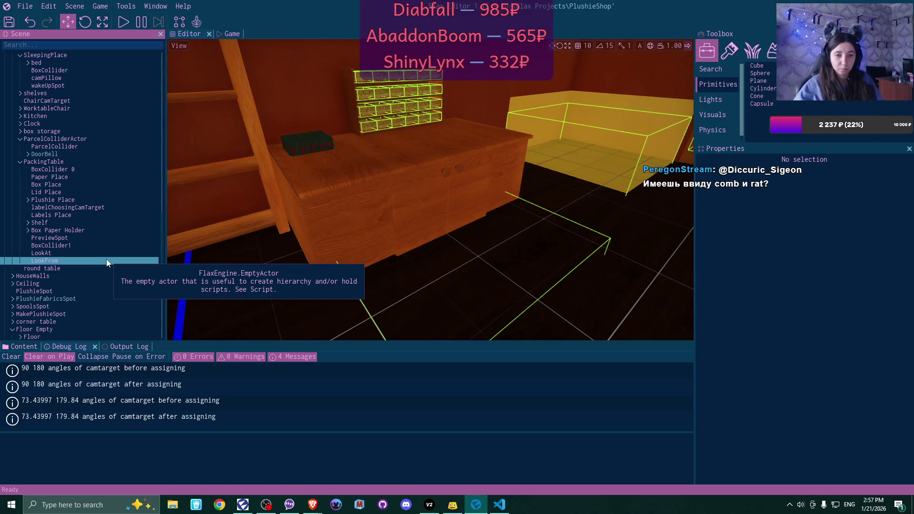
pyautogui.click(82, 253)
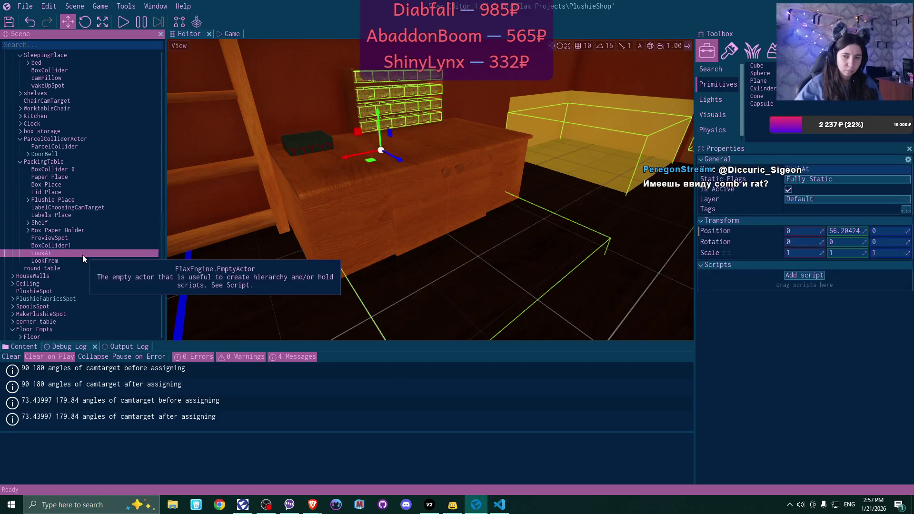
pyautogui.moveTo(392, 214)
pyautogui.mouseDown()
pyautogui.moveTo(461, 210)
pyautogui.moveTo(448, 210)
pyautogui.mouseUp()
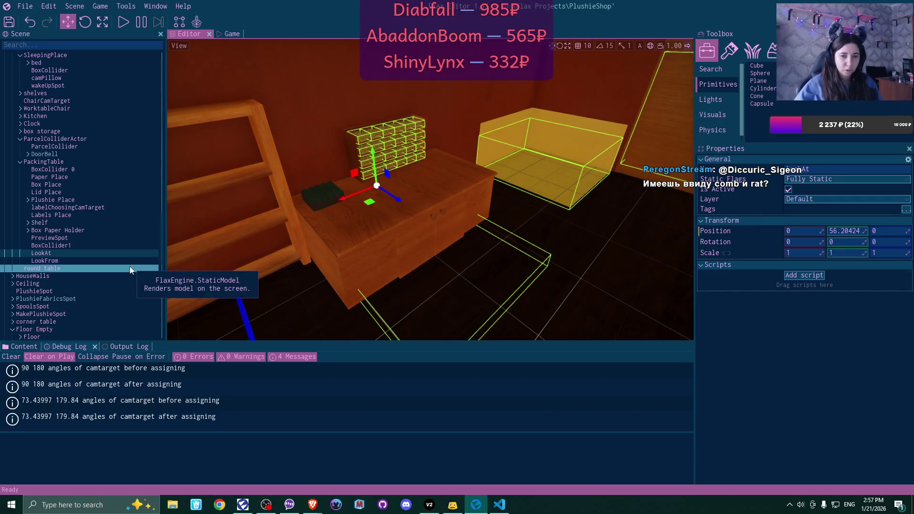
pyautogui.click(99, 246)
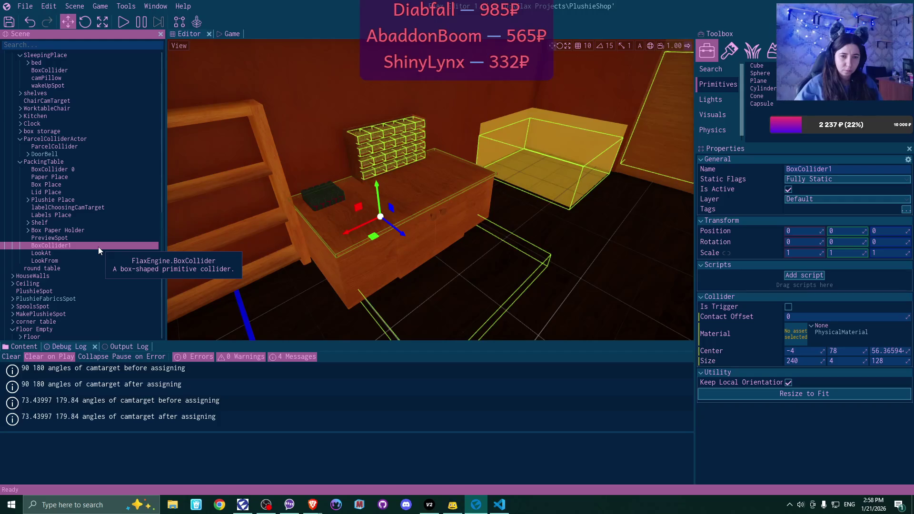
pyautogui.click(96, 241)
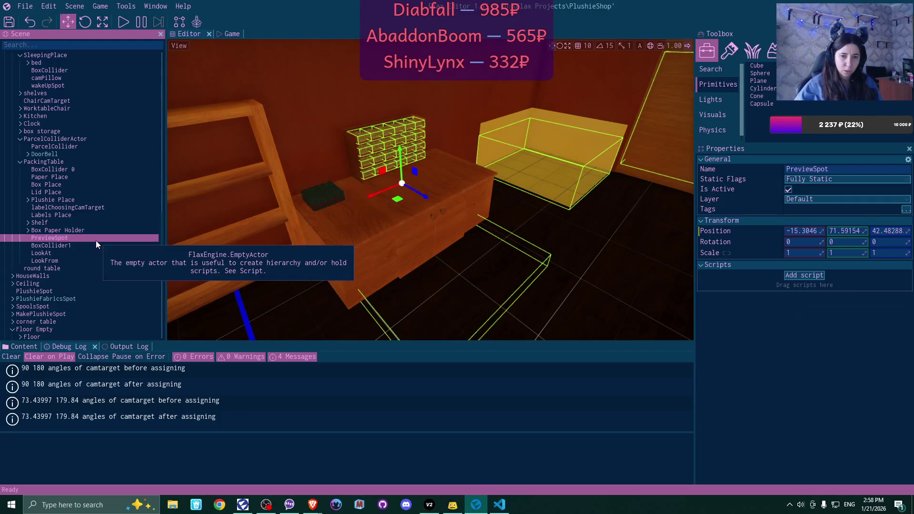
# Expand box storage, select BoxCabinetCollider and tick its Is Active box
pyautogui.click(94, 232)
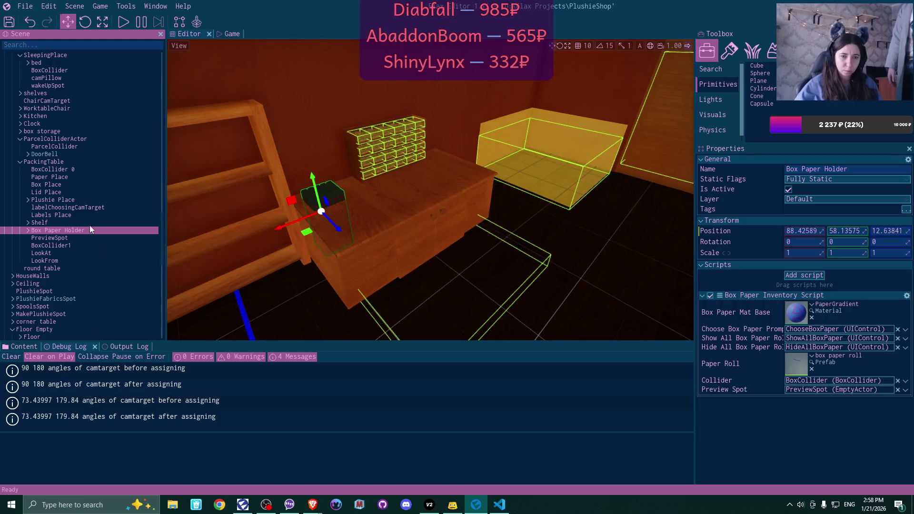
pyautogui.click(89, 225)
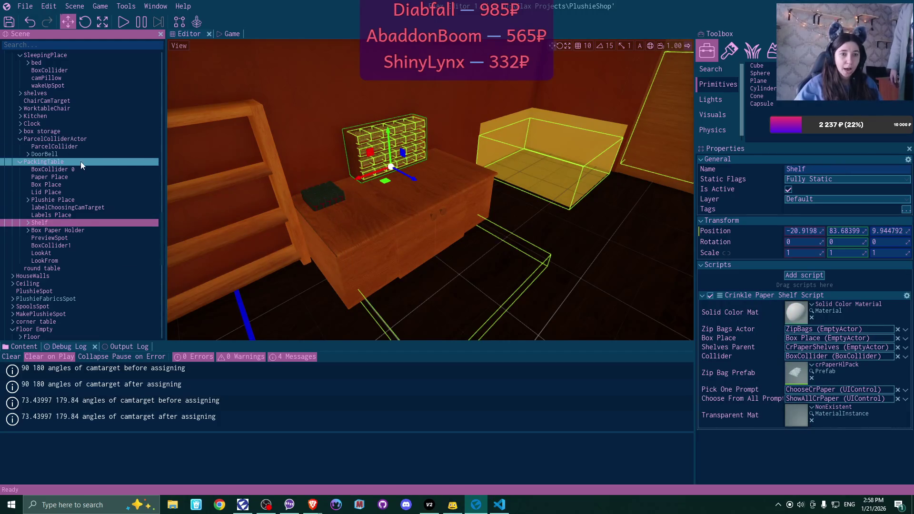
pyautogui.scroll(2, 76, 160)
pyautogui.click(21, 156)
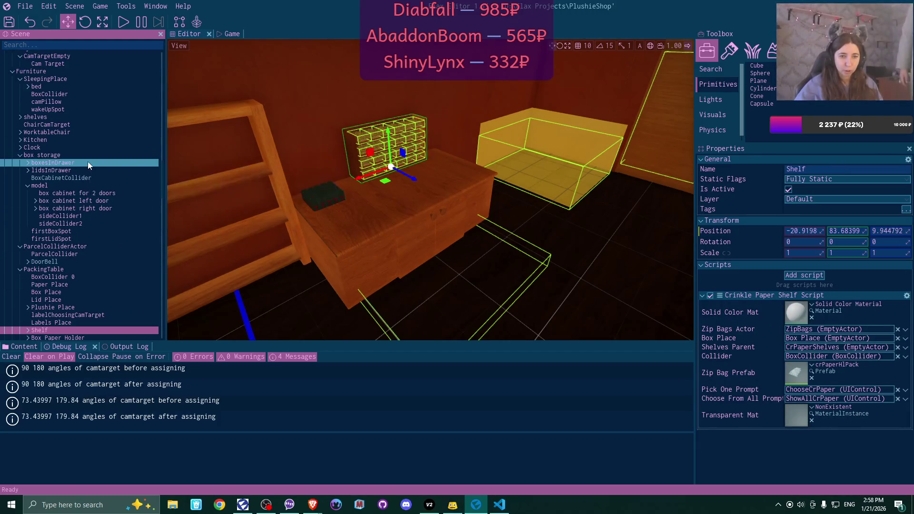
pyautogui.click(88, 164)
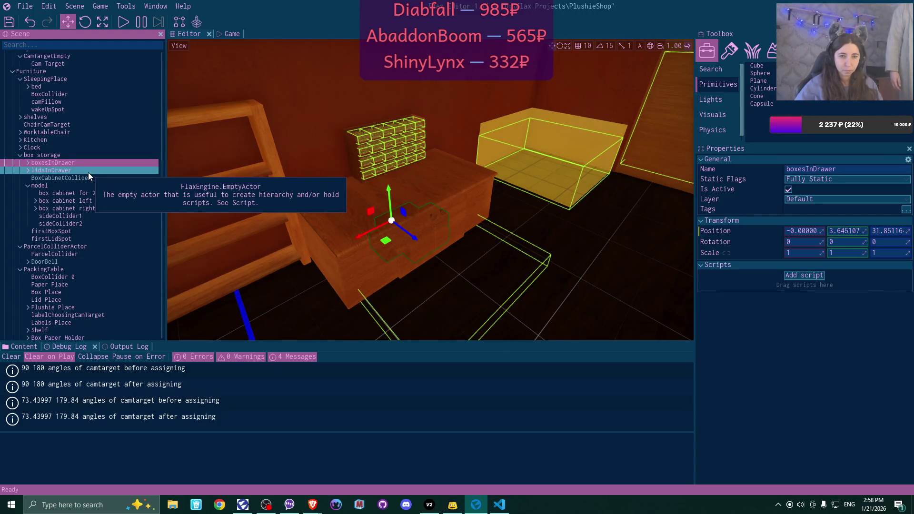
pyautogui.click(88, 171)
pyautogui.click(88, 178)
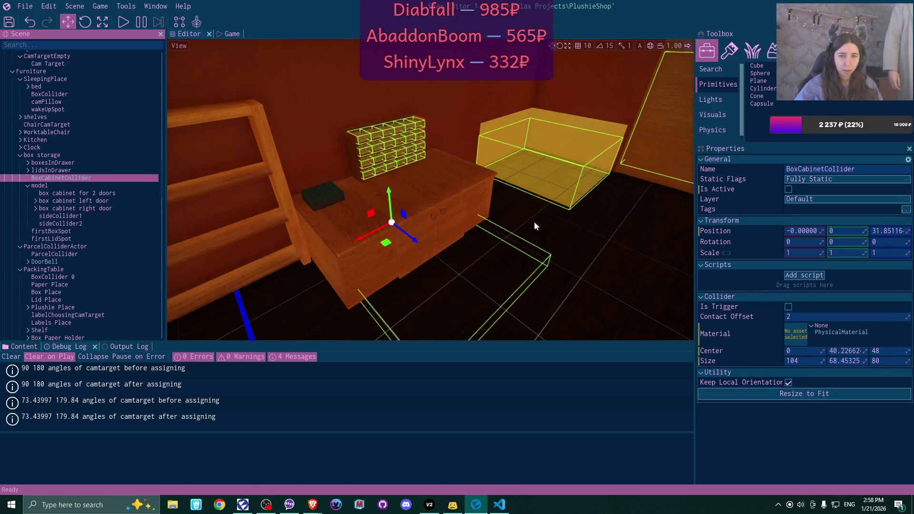
pyautogui.click(789, 189)
pyautogui.scroll(3, 496, 227)
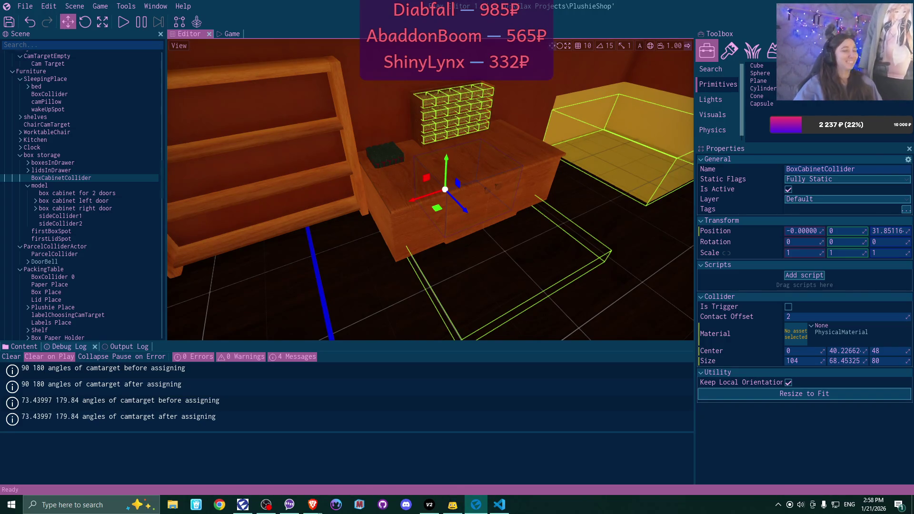
pyautogui.scroll(-5, 431, 190)
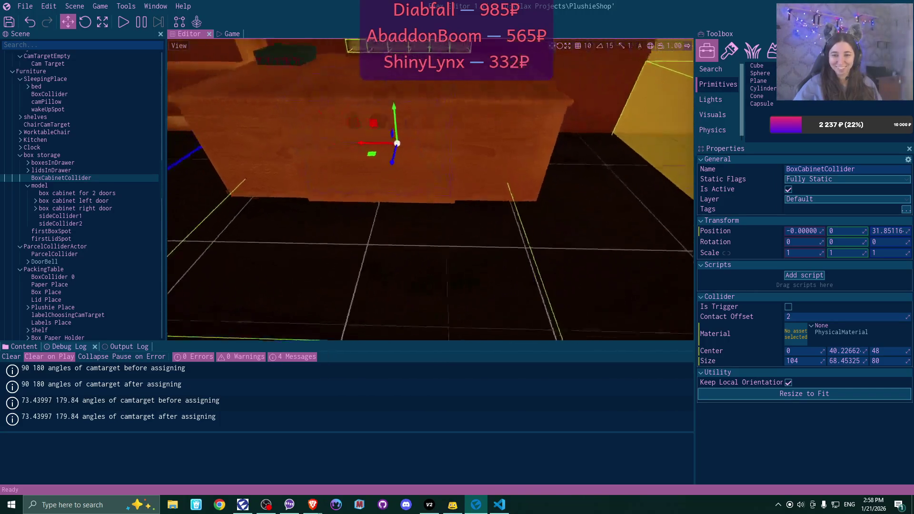
pyautogui.press('f')
pyautogui.scroll(-4, 431, 190)
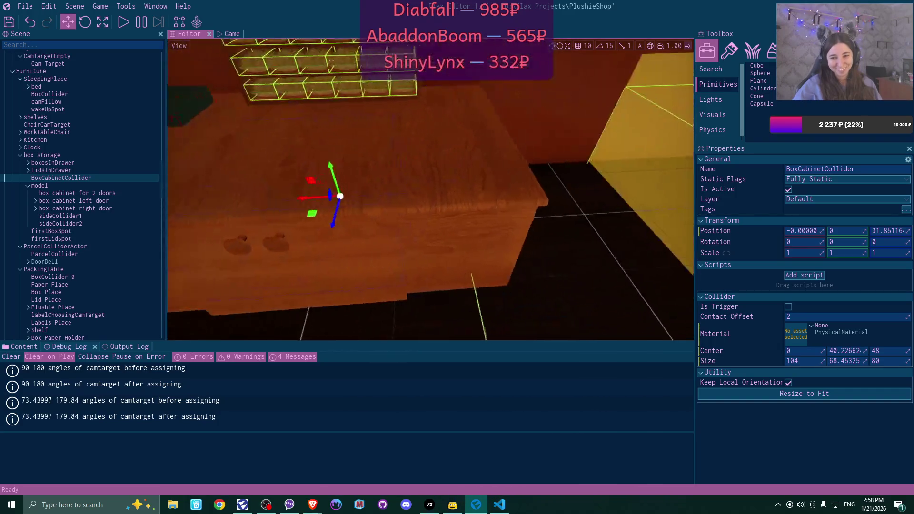
pyautogui.press('f')
pyautogui.moveTo(430, 190); pyautogui.dragTo(431, 190)
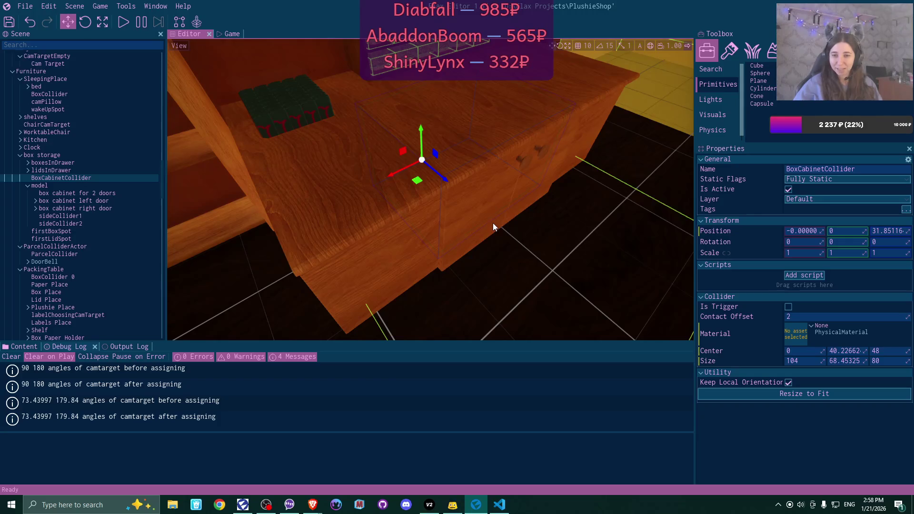
pyautogui.moveTo(493, 223); pyautogui.dragTo(493, 223)
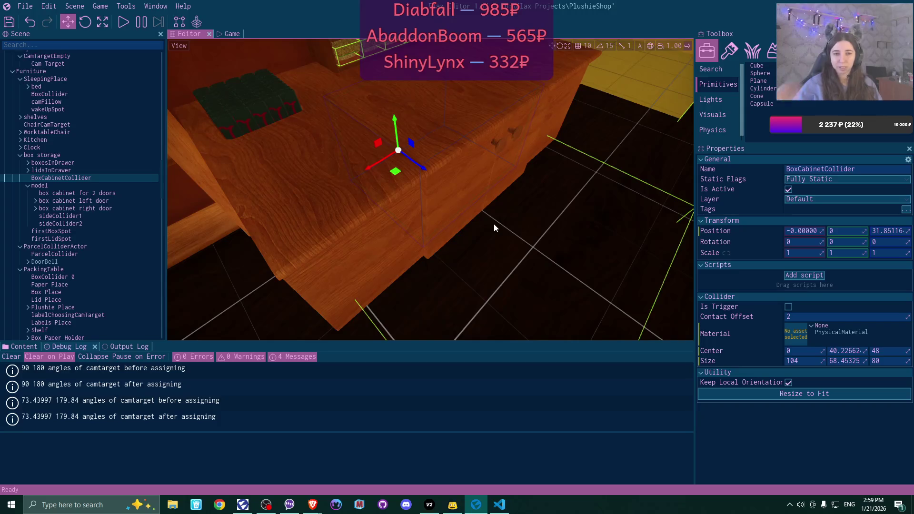
pyautogui.click(55, 164)
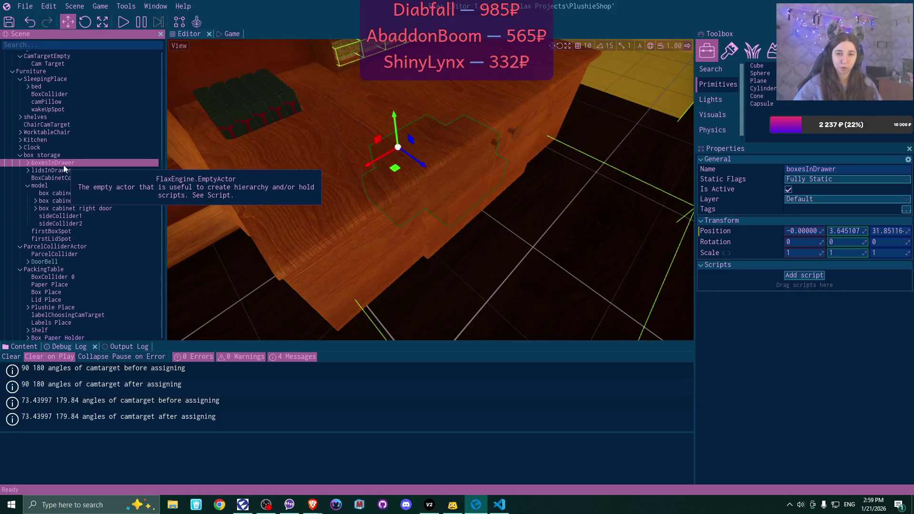
pyautogui.doubleClick(67, 170)
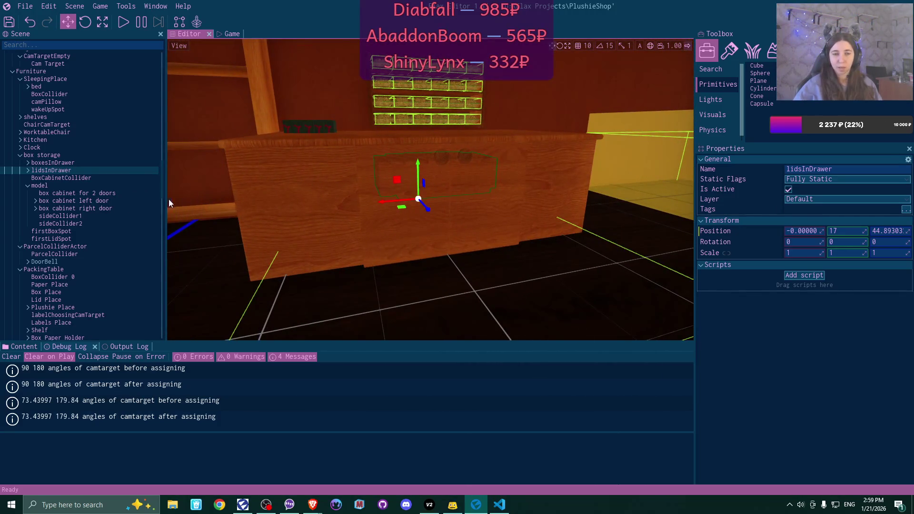
pyautogui.click(86, 186)
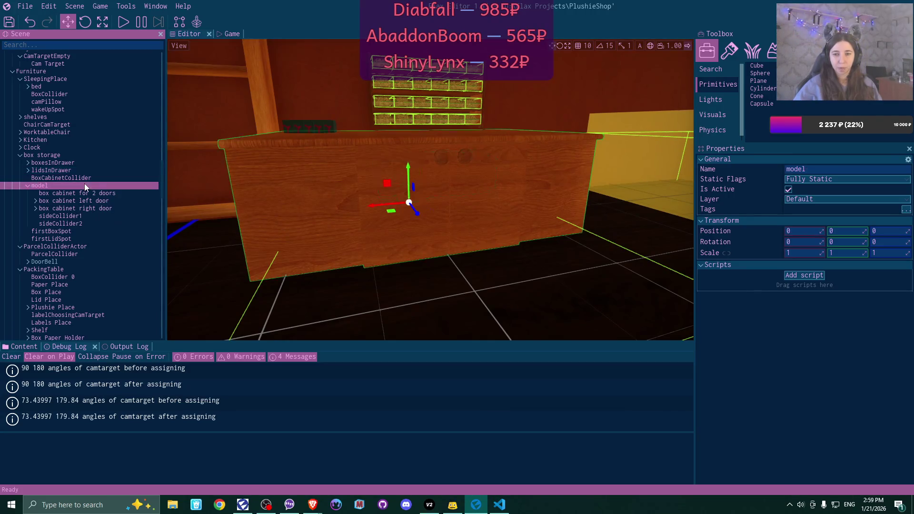
pyautogui.click(26, 186)
pyautogui.scroll(2, 72, 193)
pyautogui.click(82, 224)
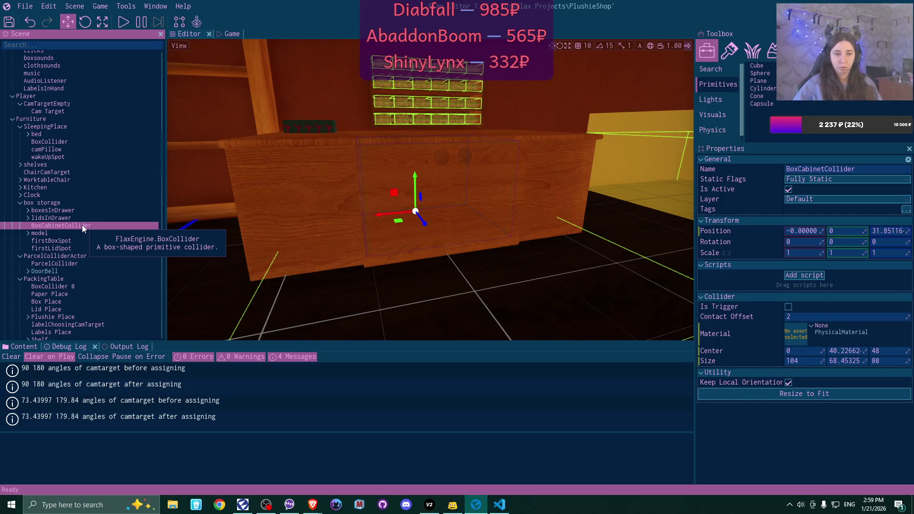
pyautogui.scroll(1, 81, 228)
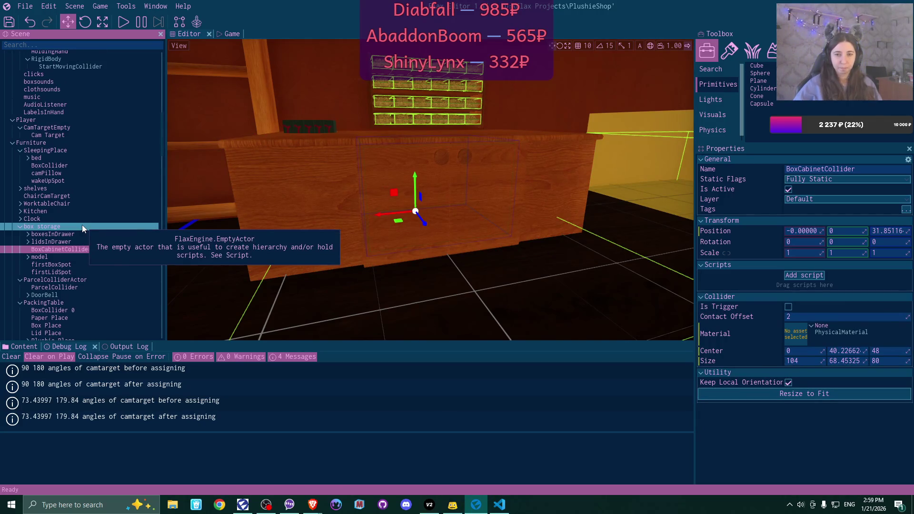
pyautogui.click(28, 235)
pyautogui.scroll(-4, 125, 228)
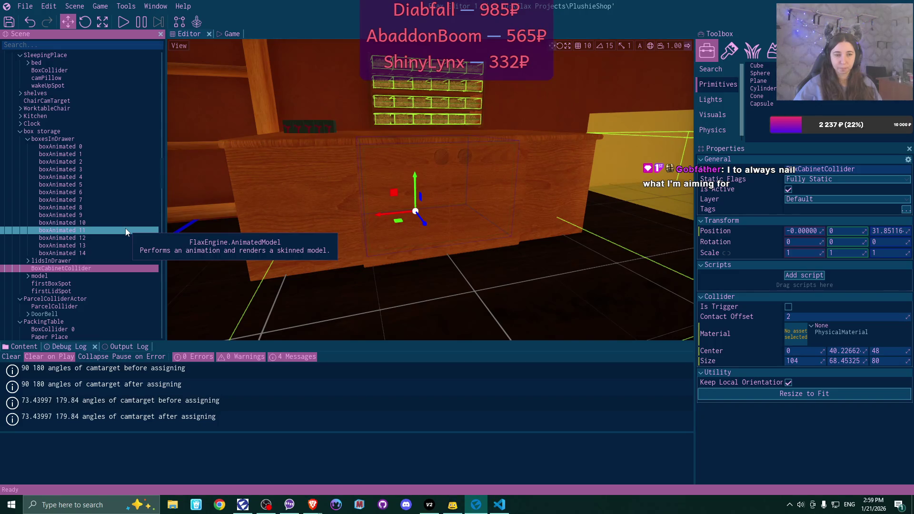
pyautogui.click(29, 139)
pyautogui.scroll(1, 121, 195)
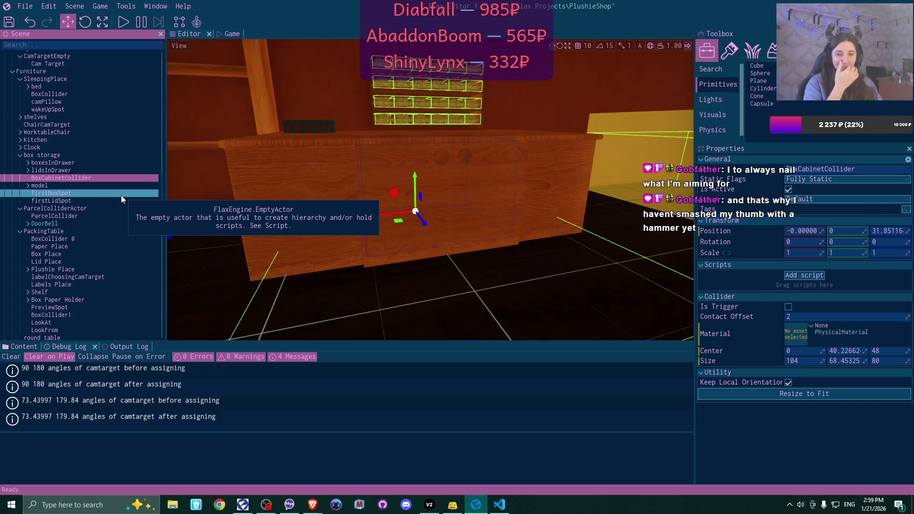
pyautogui.rightClick(340, 196)
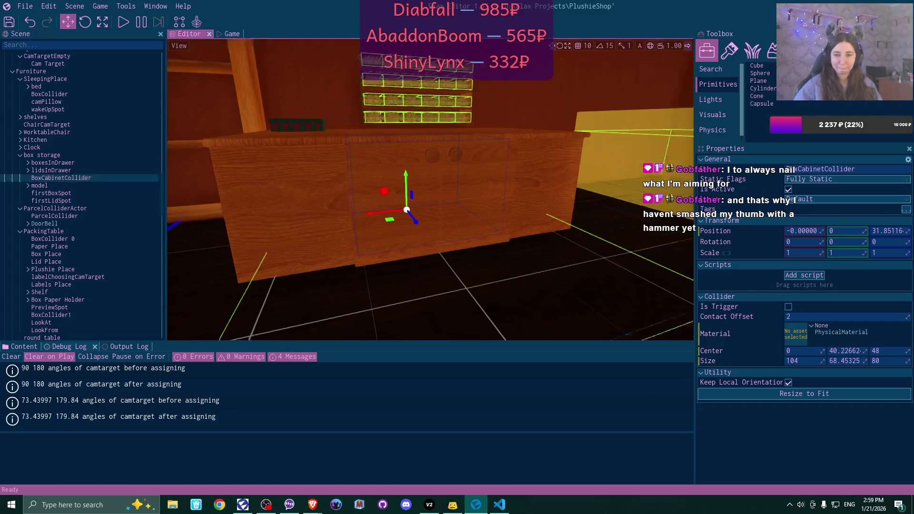
pyautogui.press('w')
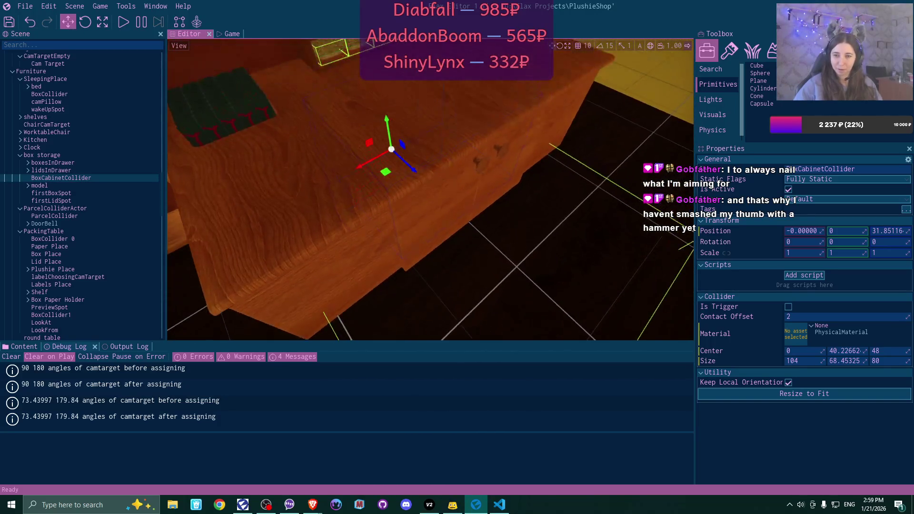
pyautogui.press('s')
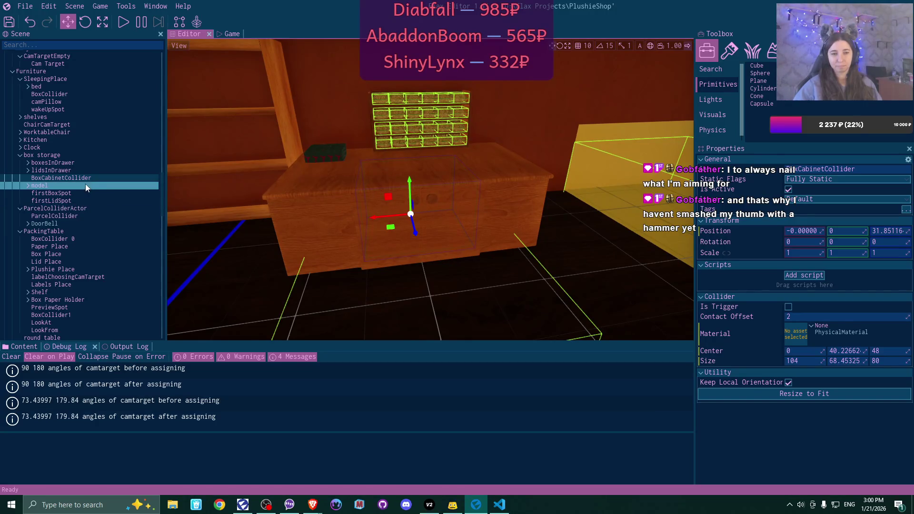
pyautogui.click(64, 162)
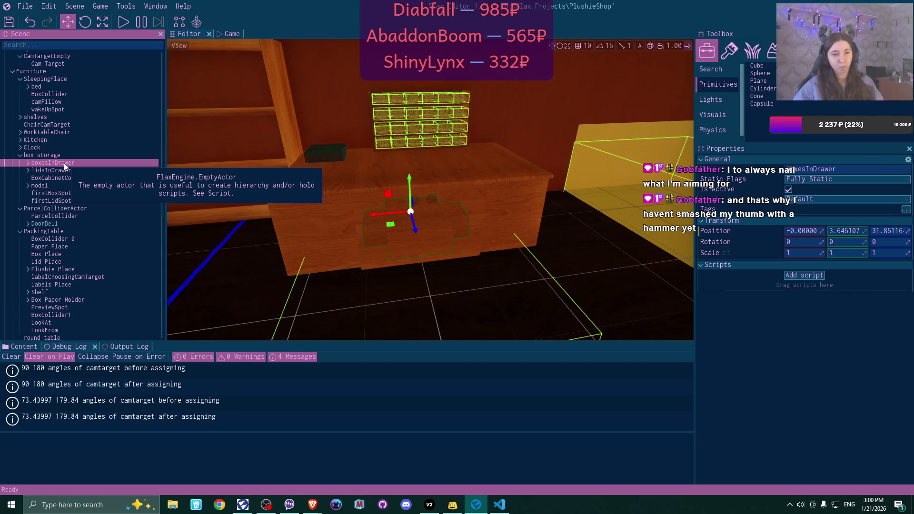
# Deactivate the cabinet's model actor, then focus the view on BoxCabinetCollider
pyautogui.click(77, 186)
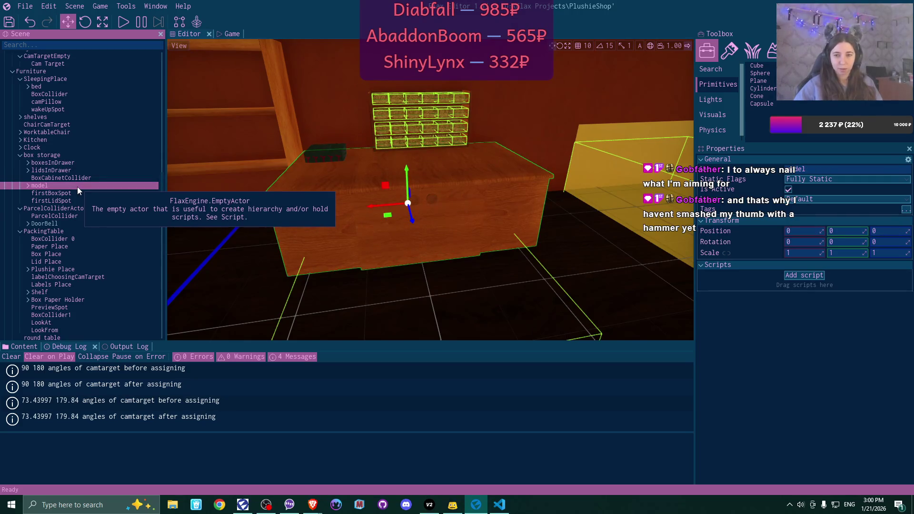
pyautogui.click(789, 190)
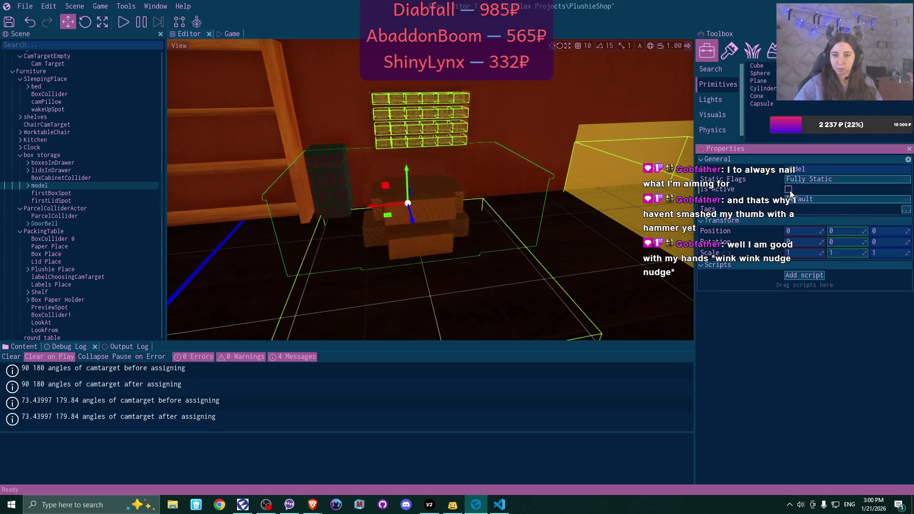
pyautogui.click(80, 179)
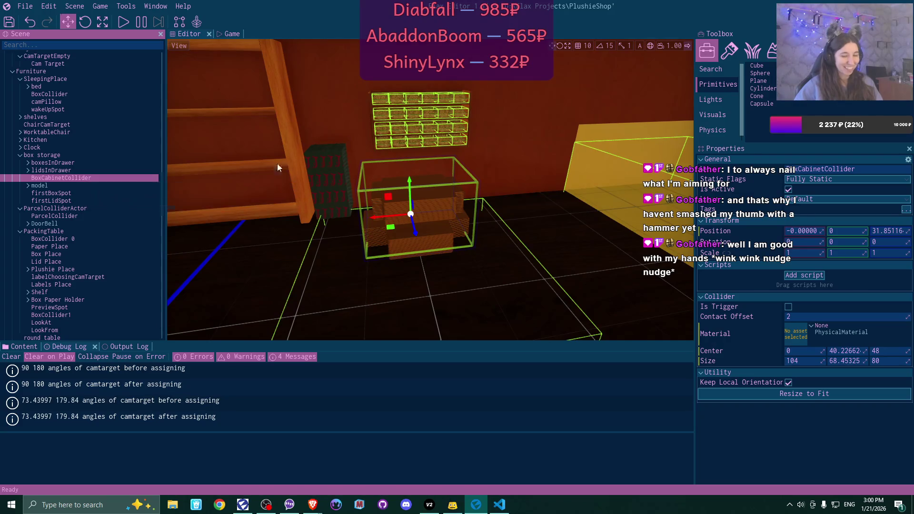
pyautogui.press('f')
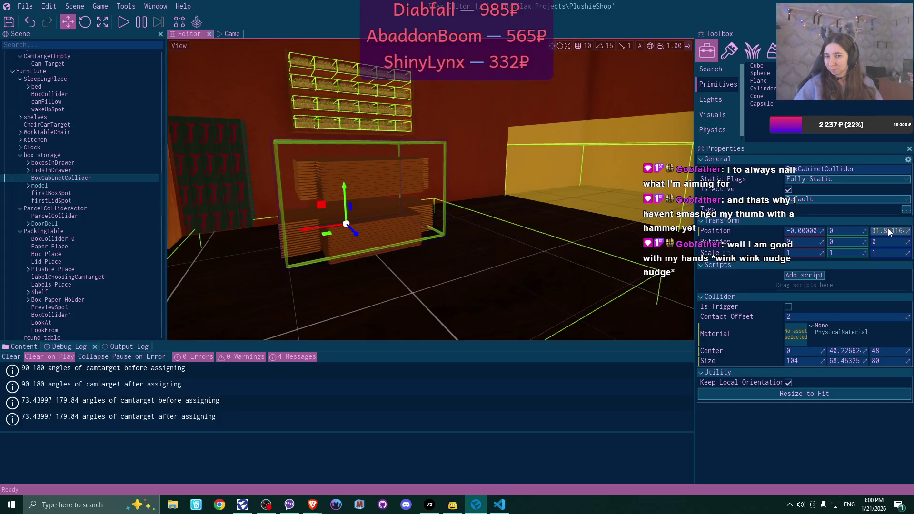
# Zero the BoxCabinetCollider's Z and X position fields, then orbit in around the cabinet
pyautogui.moveTo(888, 229); pyautogui.dragTo(889, 229)
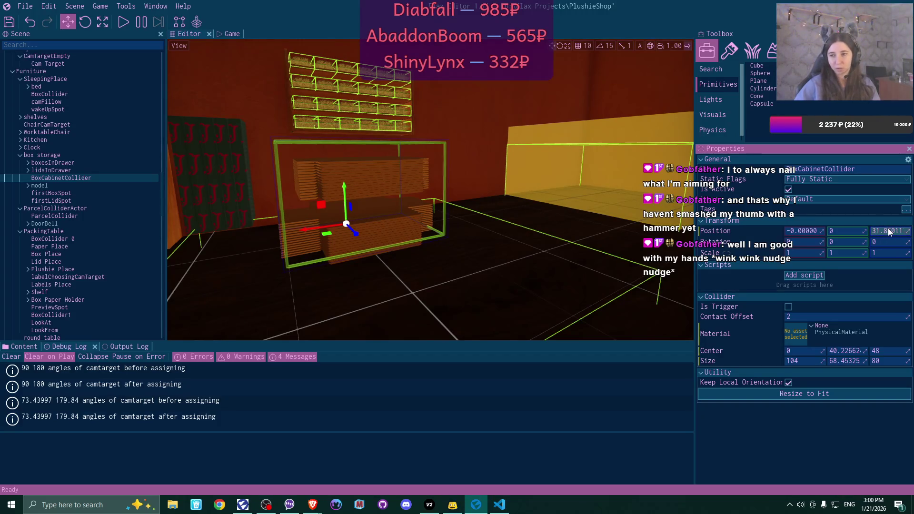
pyautogui.write('0')
pyautogui.press('Return')
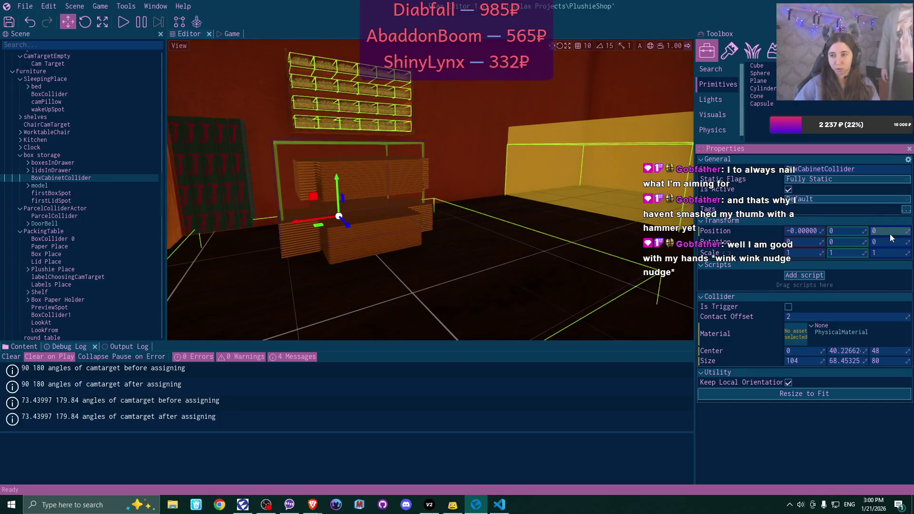
pyautogui.click(837, 231)
pyautogui.write('0')
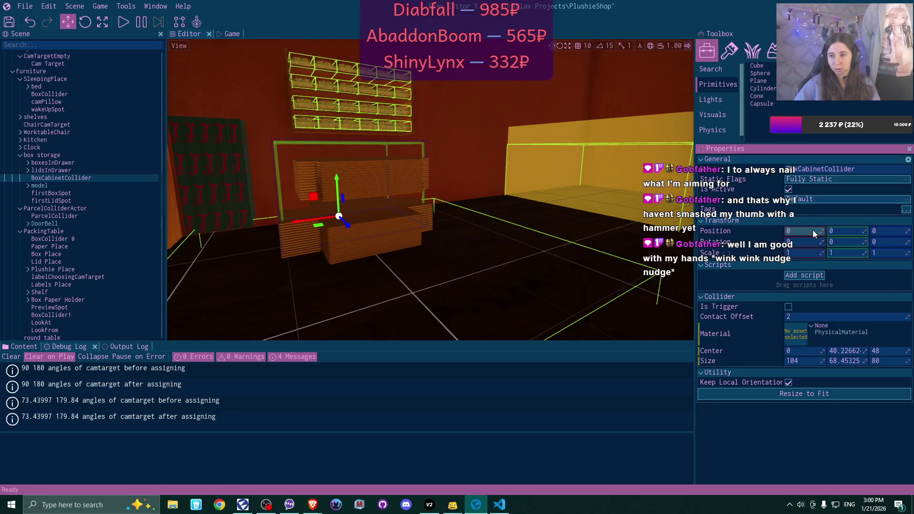
pyautogui.moveTo(406, 226); pyautogui.dragTo(309, 221)
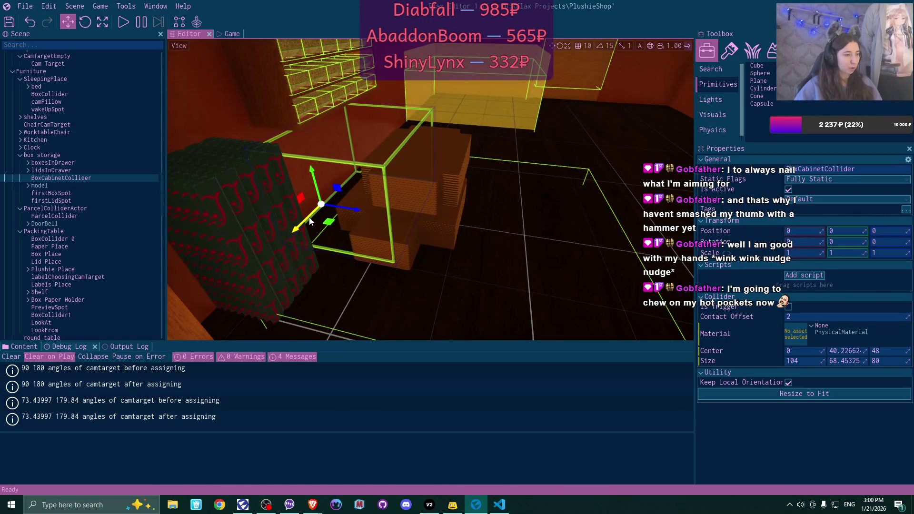
# Edit the Scene tree name BoxCabinetCollider into BoxesInCabinetCollider and confirm it
pyautogui.click(94, 178)
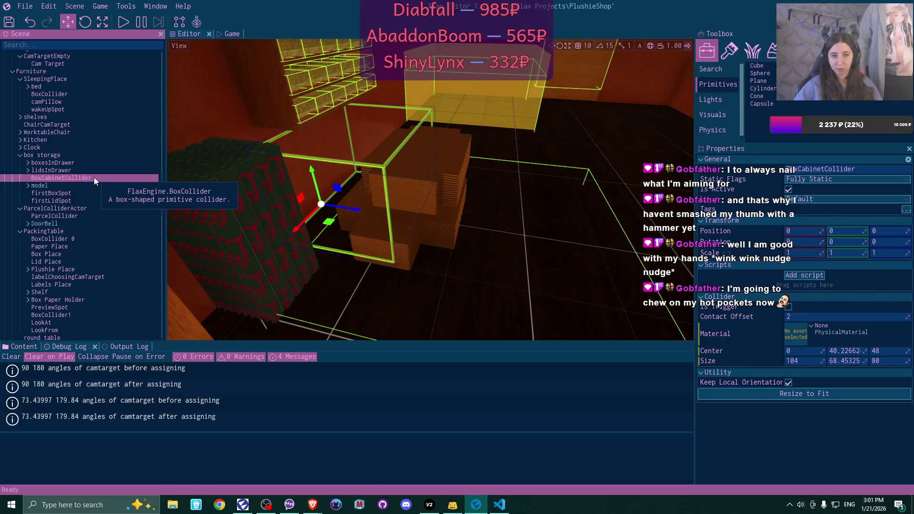
pyautogui.doubleClick(94, 177)
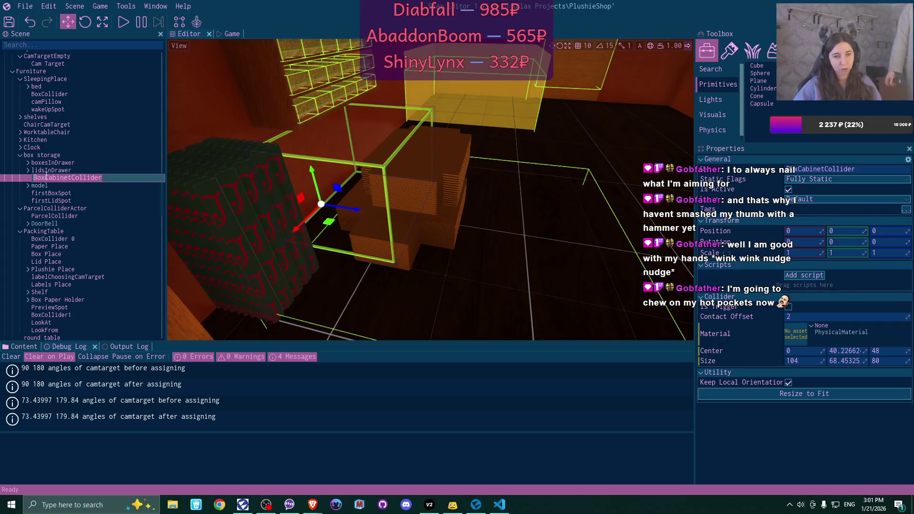
pyautogui.press('Return')
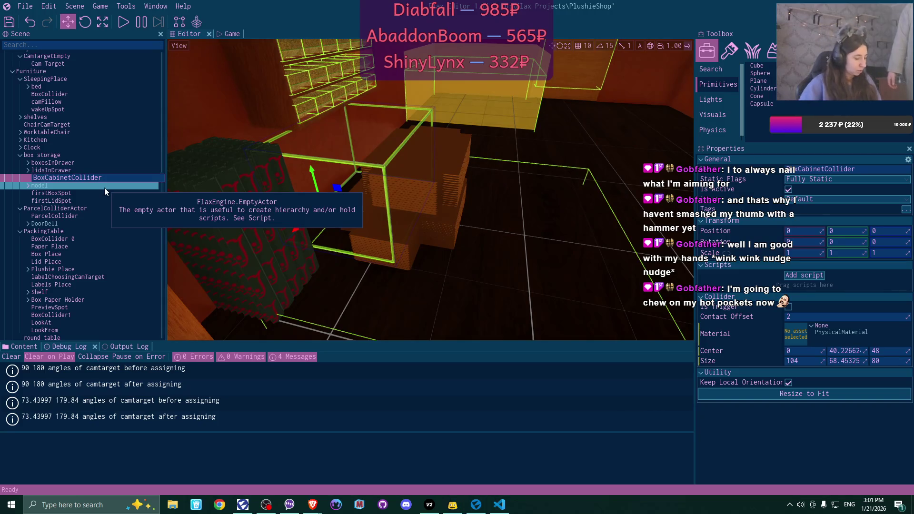
pyautogui.write('esin')
pyautogui.press('BackSpace')
pyautogui.press('BackSpace')
pyautogui.write('In')
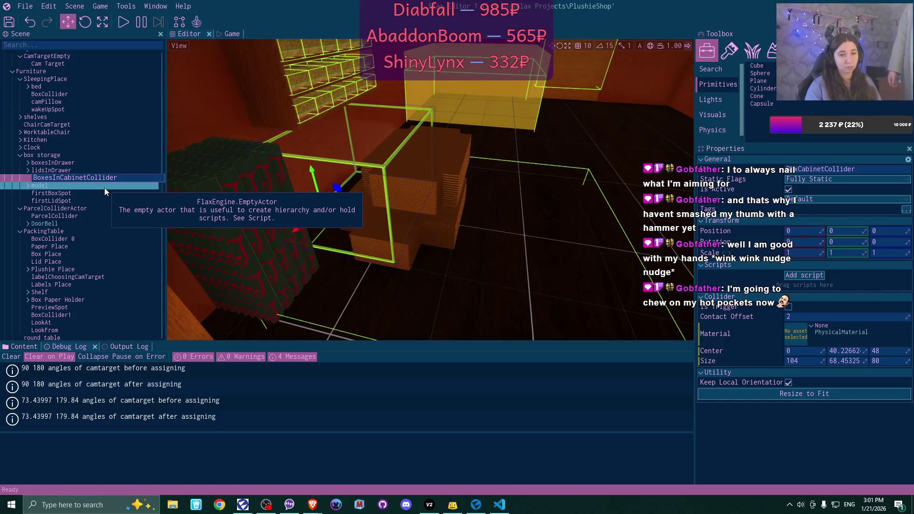
pyautogui.press('Return')
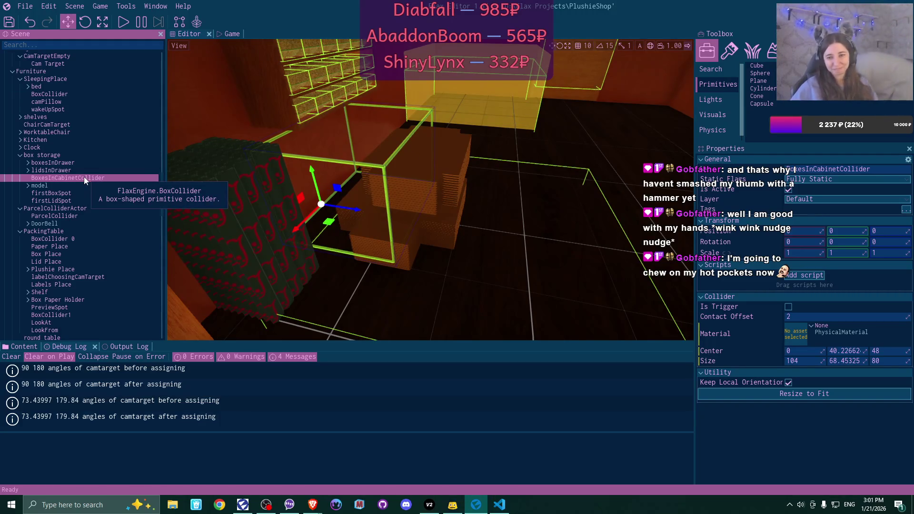
# Move BoxesInCabinetCollider's centre to Z 85 and Y about 23.2 around the cabinet stacks
pyautogui.rightClick(479, 183)
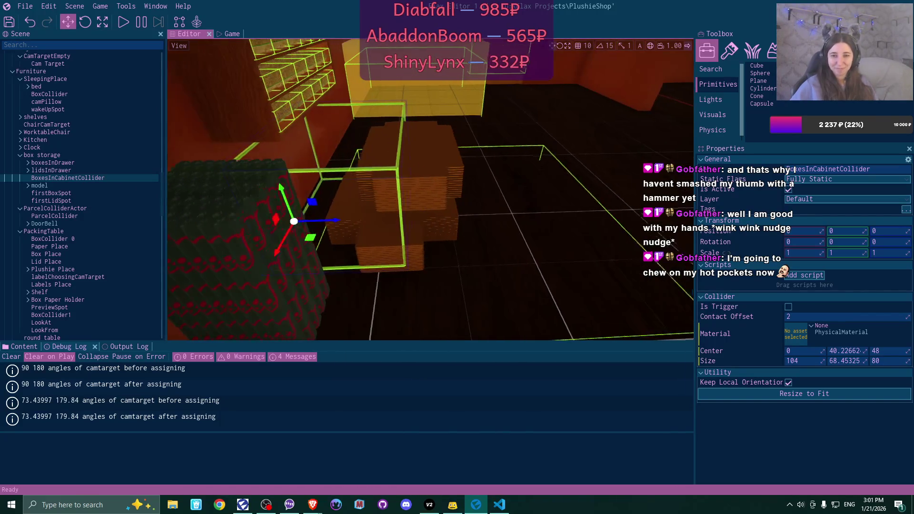
pyautogui.scroll(2, 431, 189)
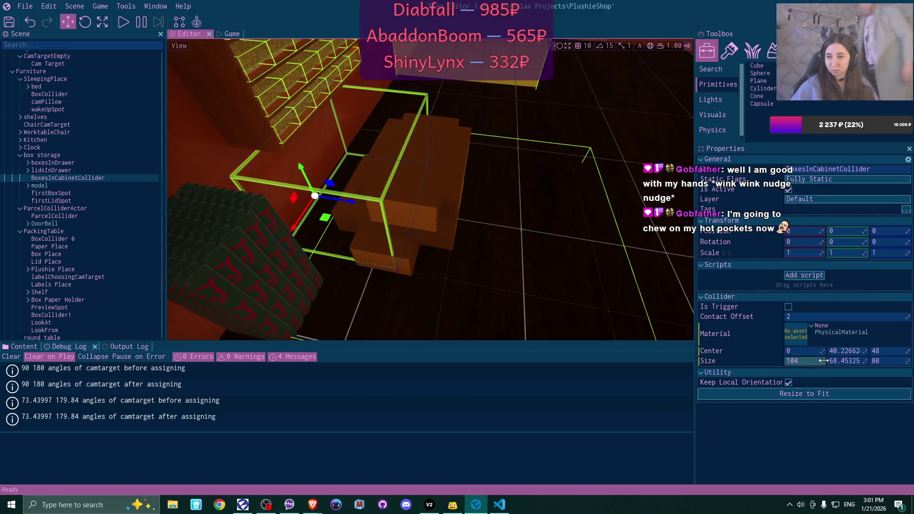
pyautogui.moveTo(908, 352); pyautogui.dragTo(913, 350)
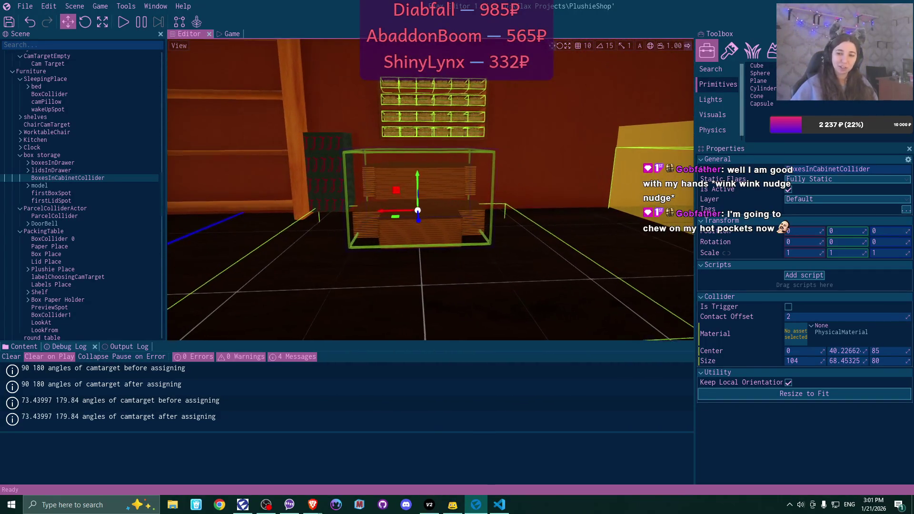
pyautogui.moveTo(870, 351); pyautogui.dragTo(869, 360)
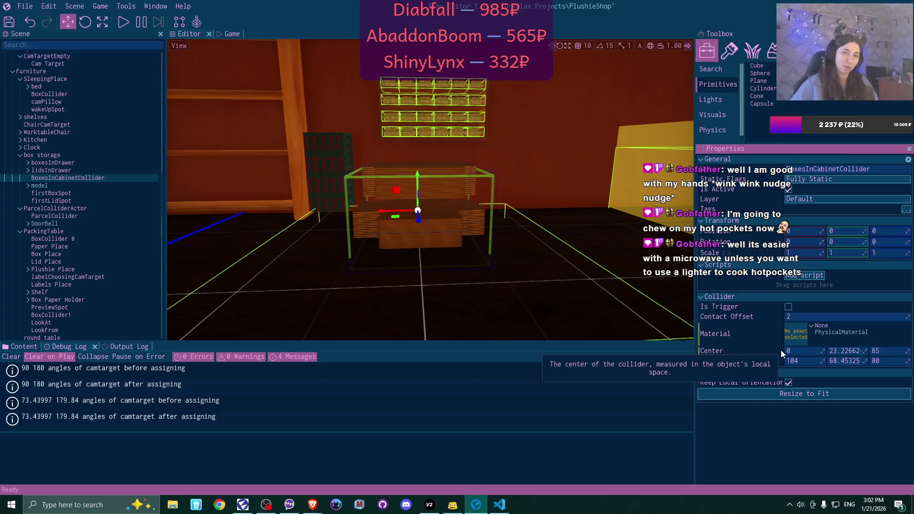
# Set BoxesInCabinetCollider's Center Y to 20 and its Size Y to 20
pyautogui.click(853, 351)
pyautogui.write('20')
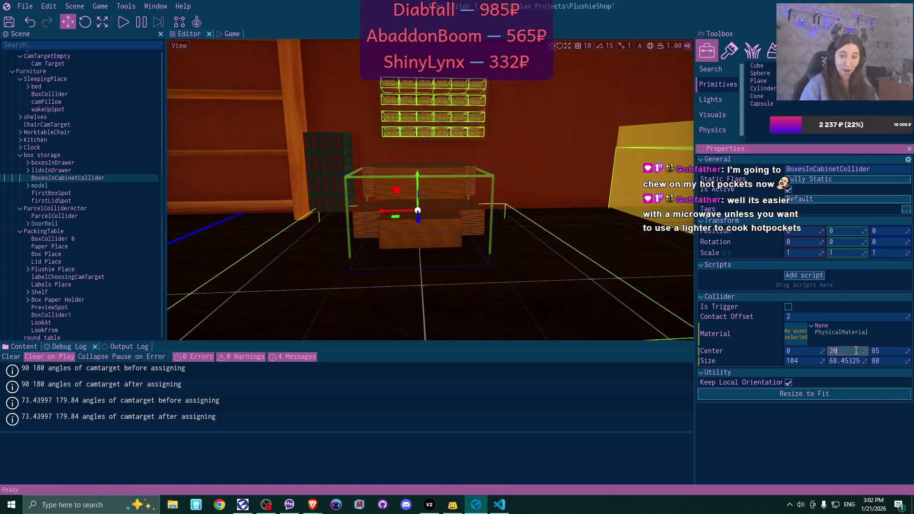
pyautogui.click(847, 361)
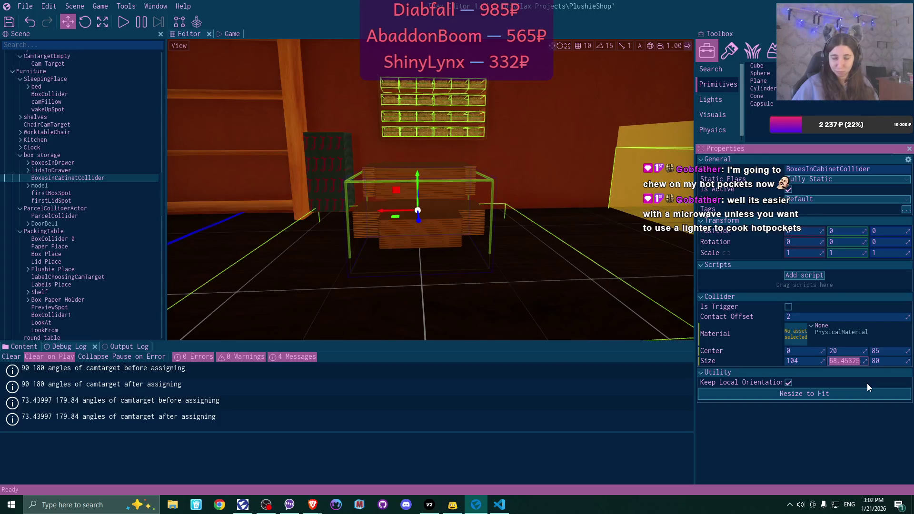
pyautogui.write('20')
pyautogui.press('Return')
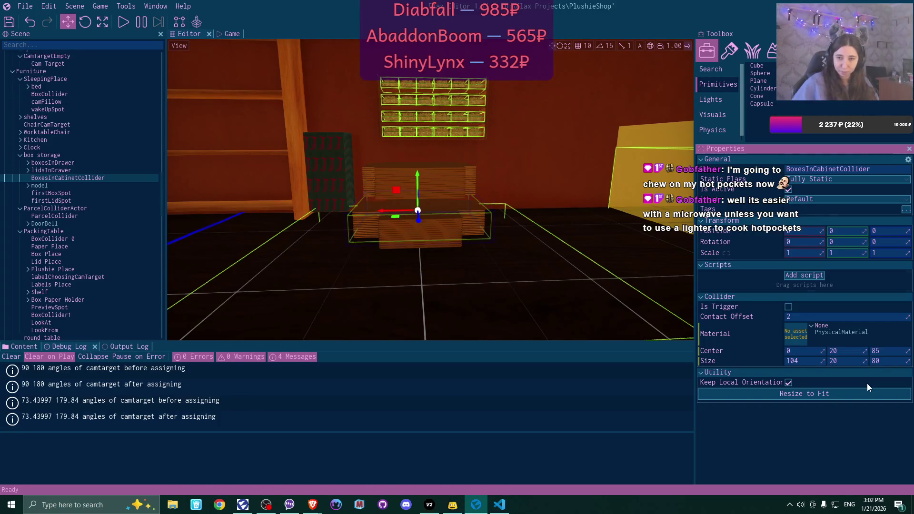
# Raise the collider height to 40, then retype the height as 30
pyautogui.click(852, 362)
pyautogui.write('40')
pyautogui.press('Return')
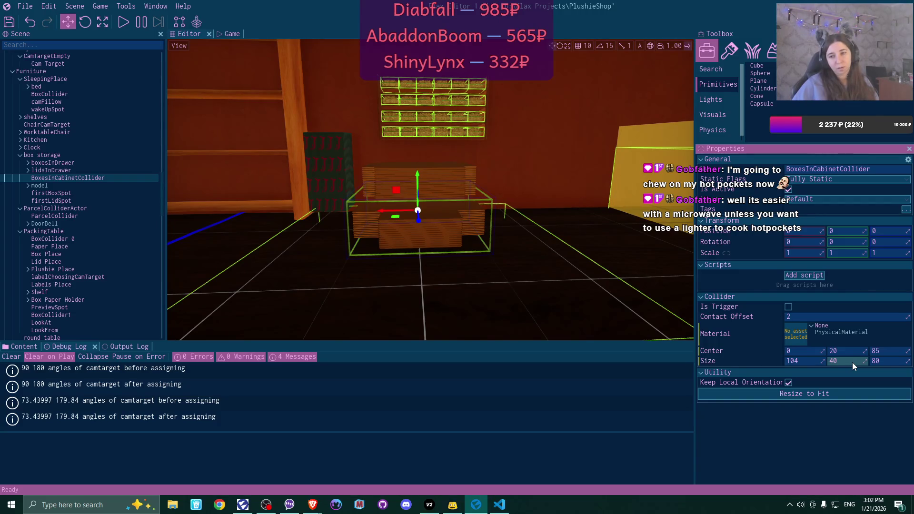
pyautogui.press('w')
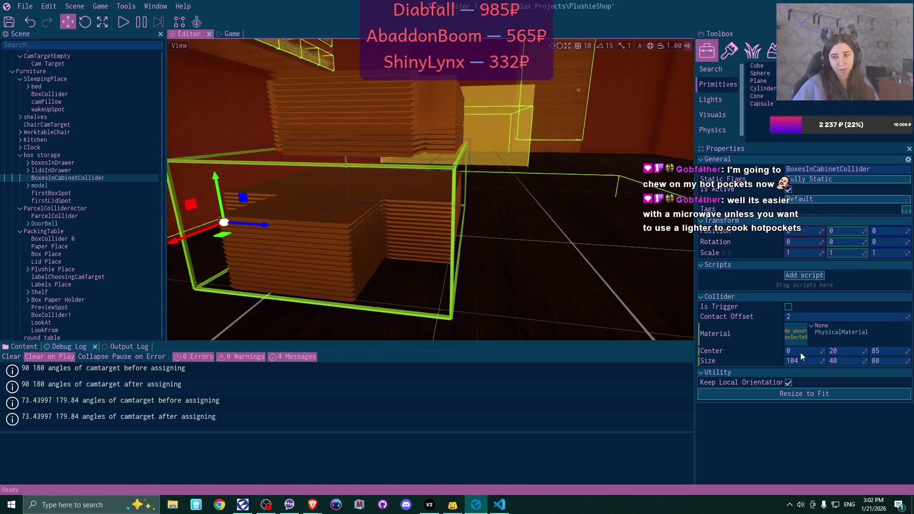
pyautogui.click(853, 362)
pyautogui.write('3')
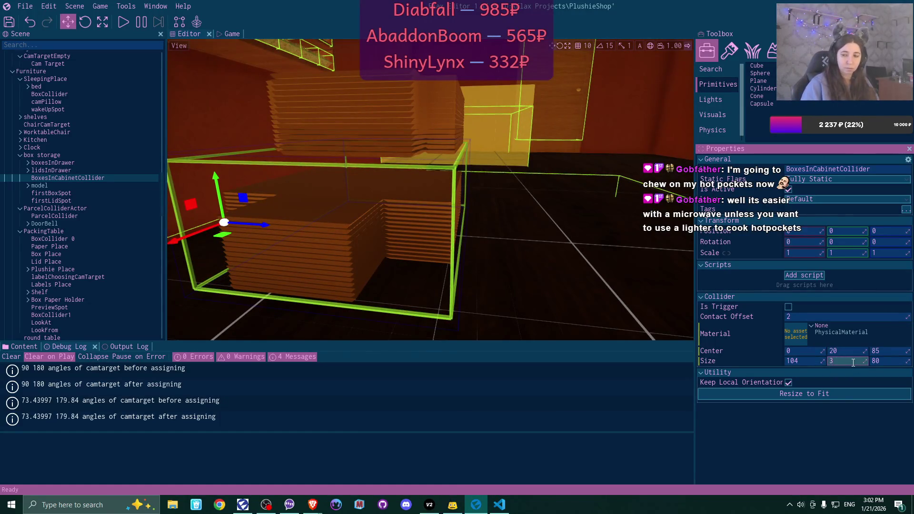
pyautogui.write('0')
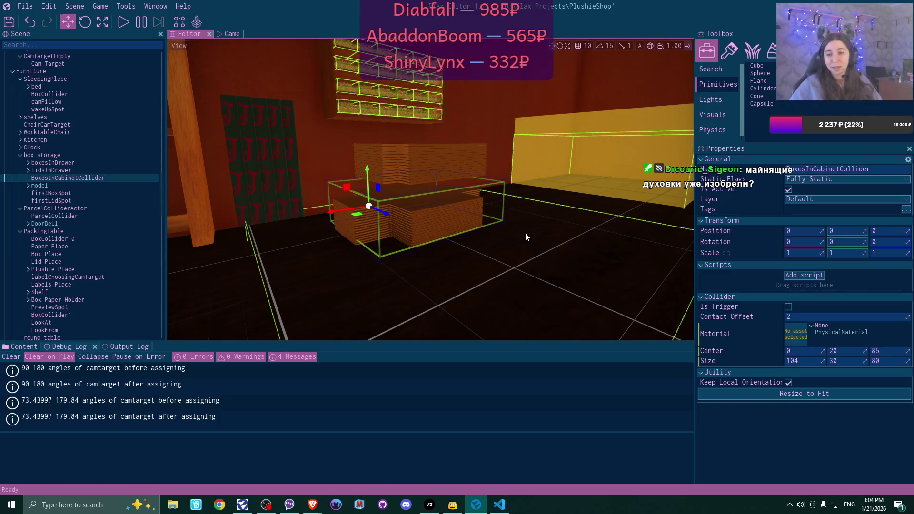
pyautogui.click(79, 178)
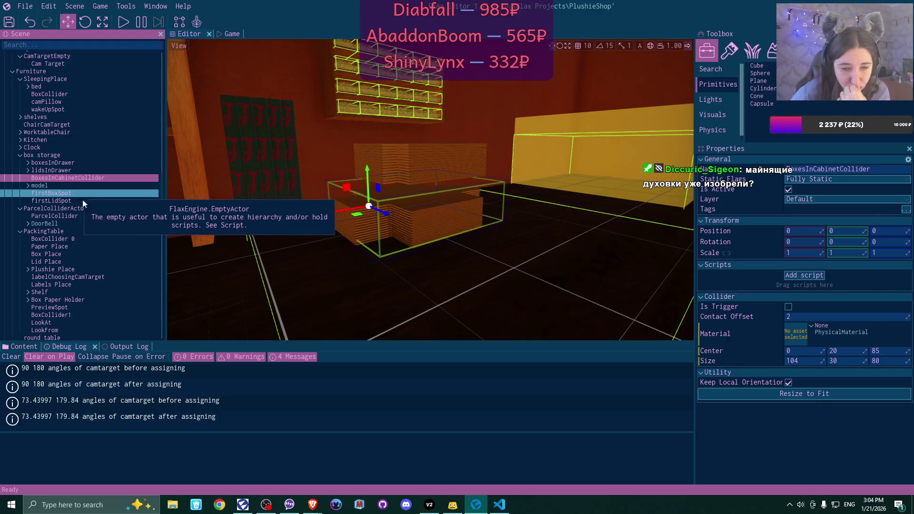
pyautogui.click(499, 505)
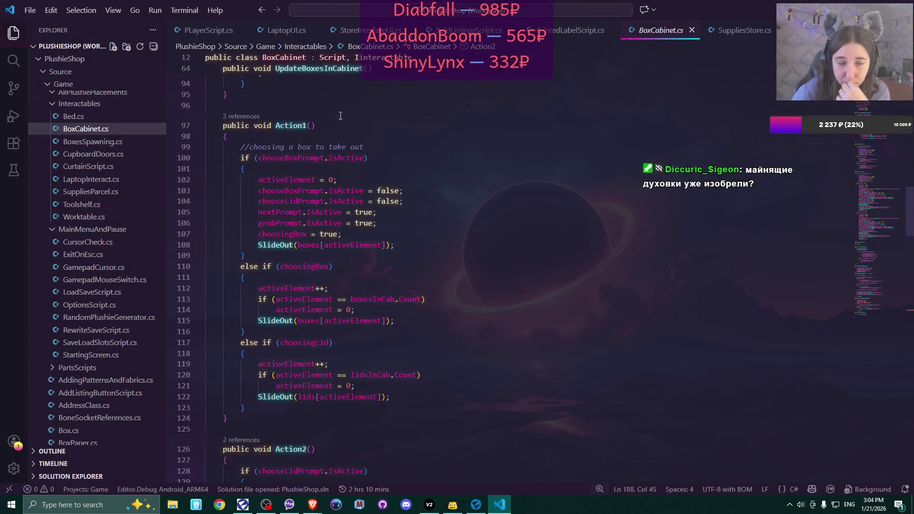
# Review BoxCabinet.cs up to its boxCabCollider field declarations, then return to Flax Editor
pyautogui.scroll(2, 383, 138)
pyautogui.scroll(18, 383, 139)
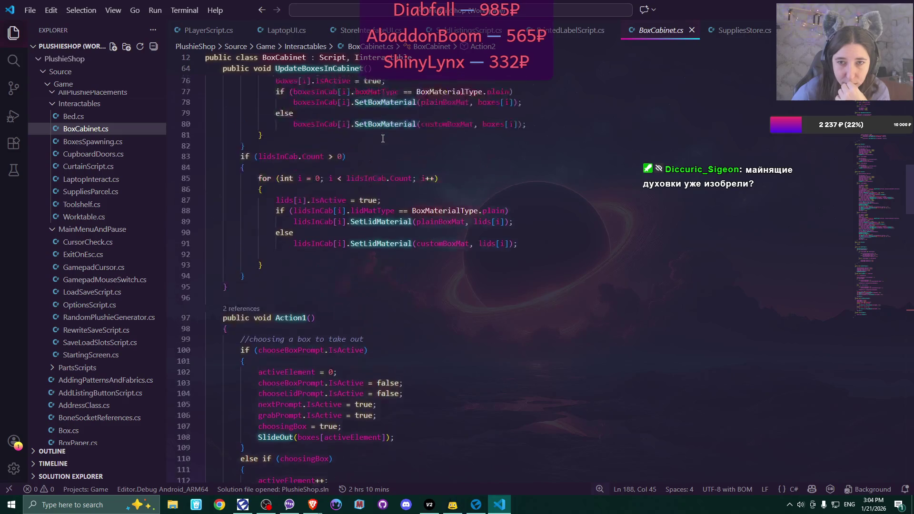
pyautogui.scroll(10, 384, 139)
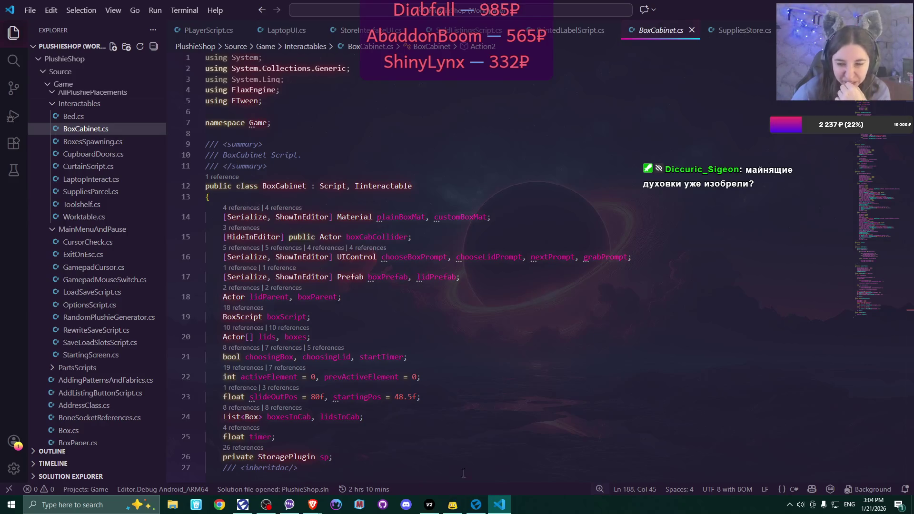
pyautogui.click(475, 505)
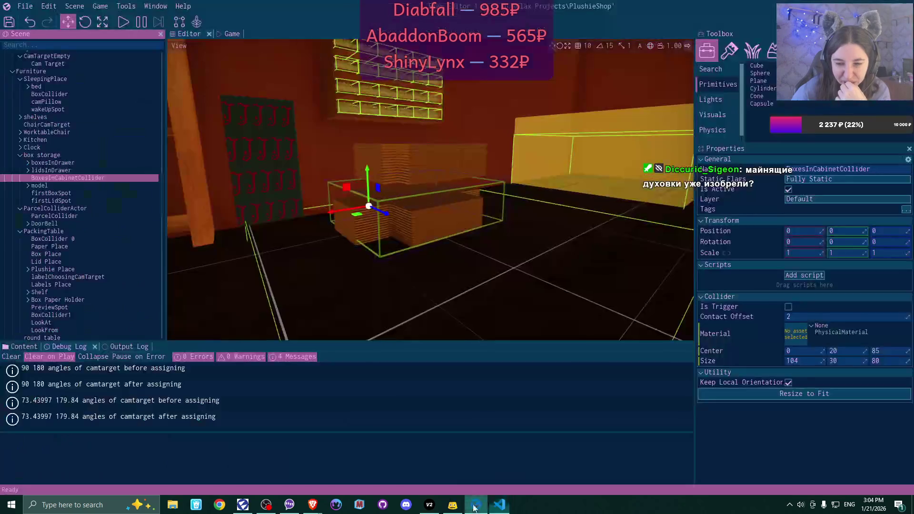
# Inspect box storage's Box Cabinet script settings, then select boxesInDrawer
pyautogui.click(76, 156)
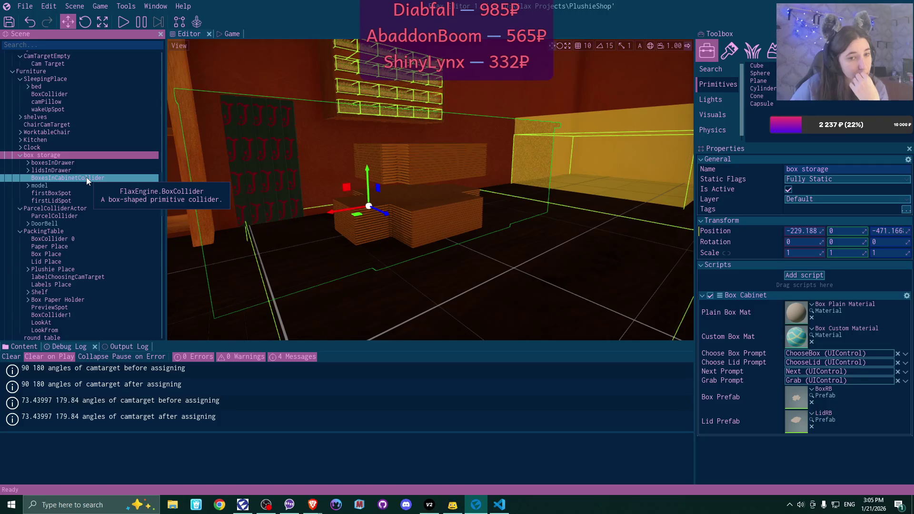
pyautogui.click(64, 163)
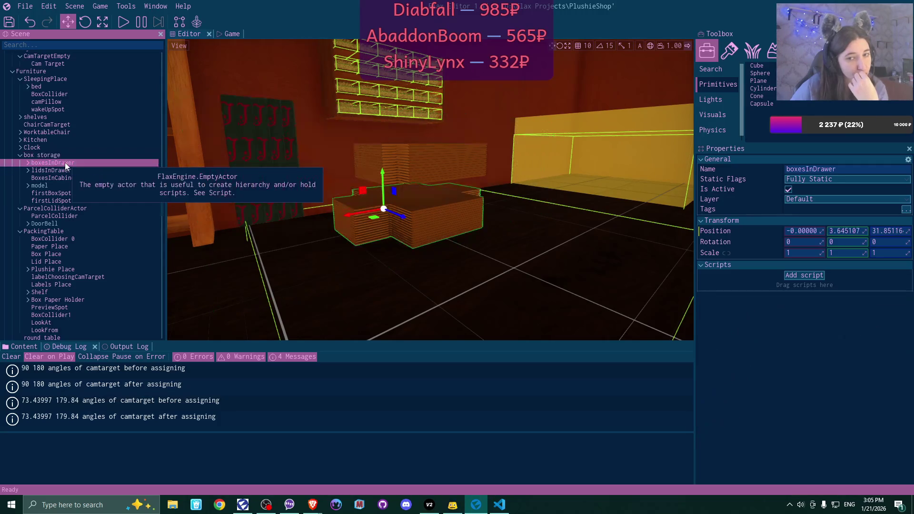
# Create a BoxesStorage actor under box storage and put BoxesInCabinetCollider inside it
pyautogui.rightClick(65, 162)
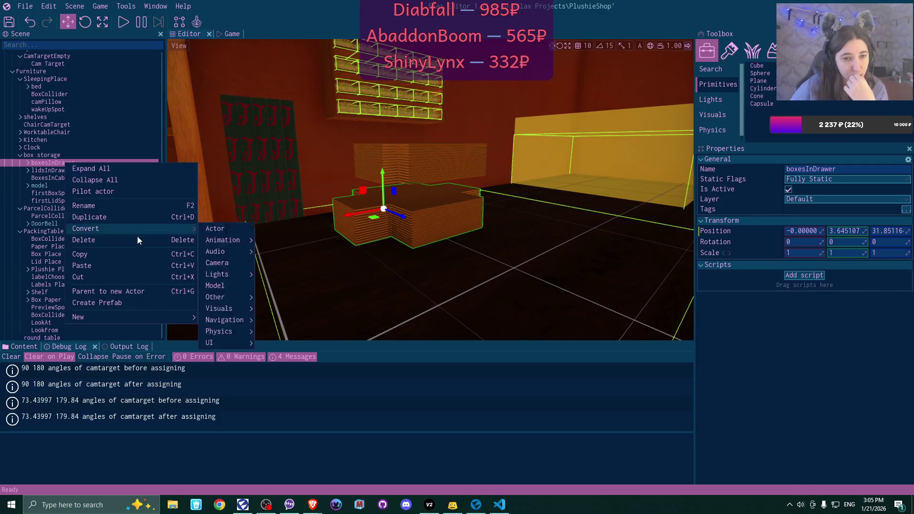
pyautogui.moveTo(150, 321)
pyautogui.click(229, 315)
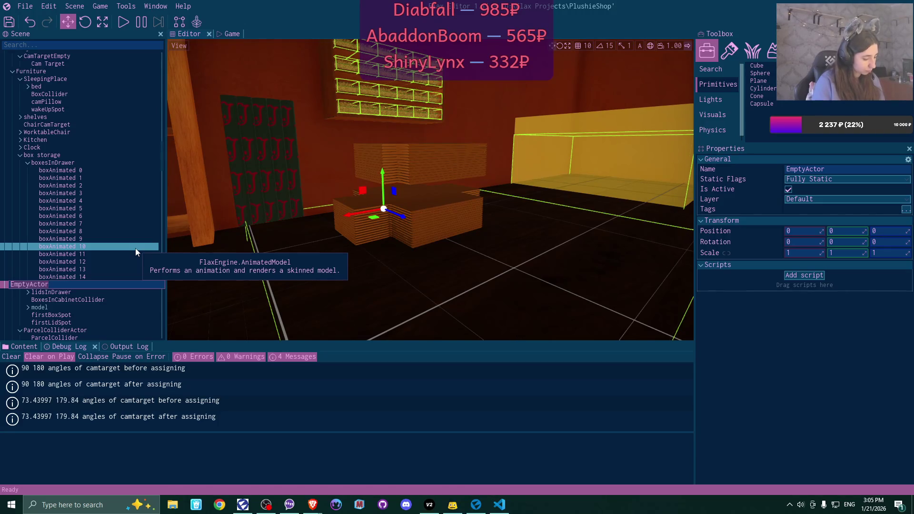
pyautogui.write('Boxes')
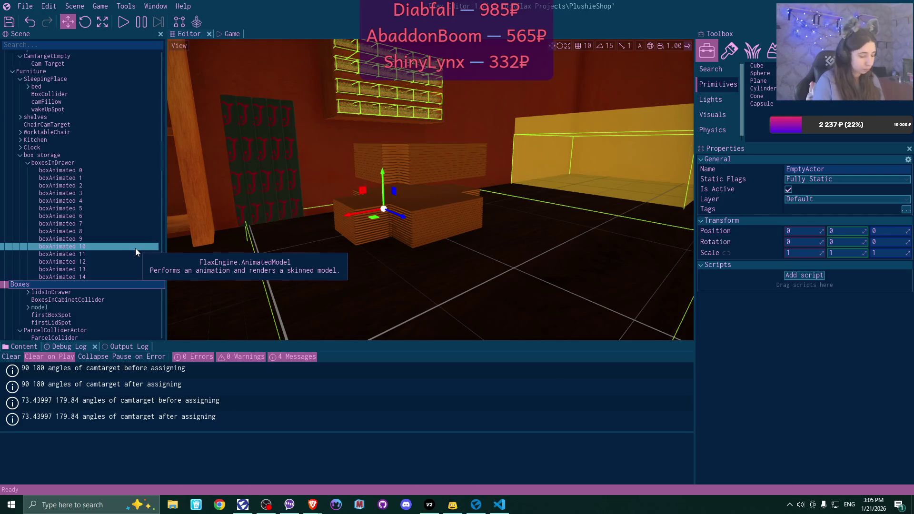
pyautogui.write('Storage')
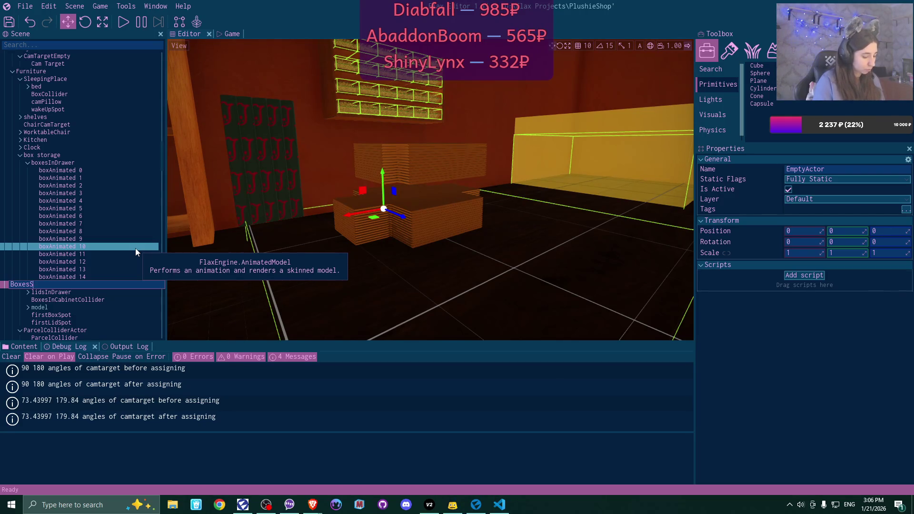
pyautogui.press('Return')
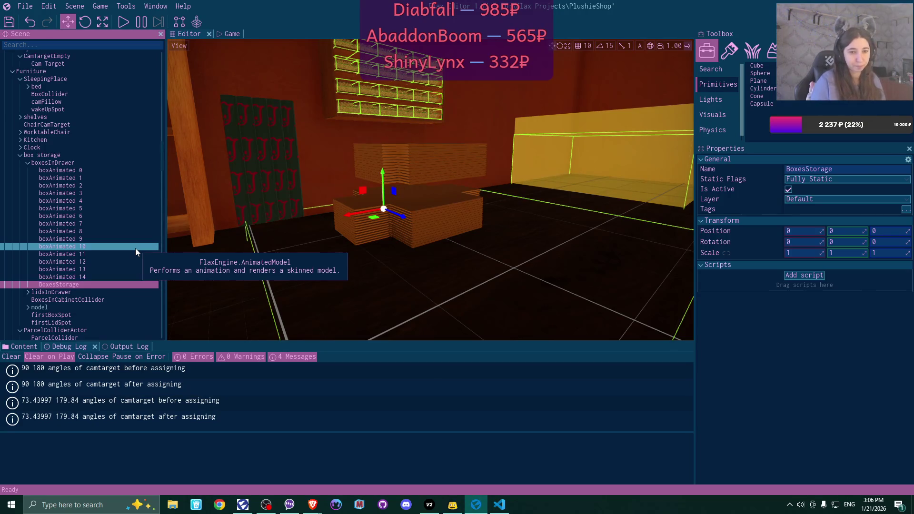
pyautogui.moveTo(73, 284); pyautogui.dragTo(56, 162)
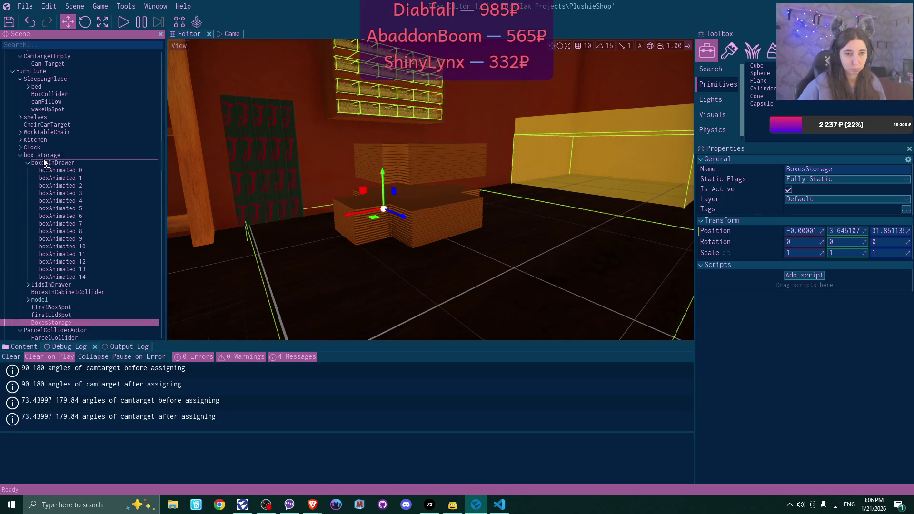
pyautogui.moveTo(62, 302)
pyautogui.mouseDown()
pyautogui.moveTo(60, 161)
pyautogui.moveTo(96, 181)
pyautogui.moveTo(33, 175)
pyautogui.mouseUp()
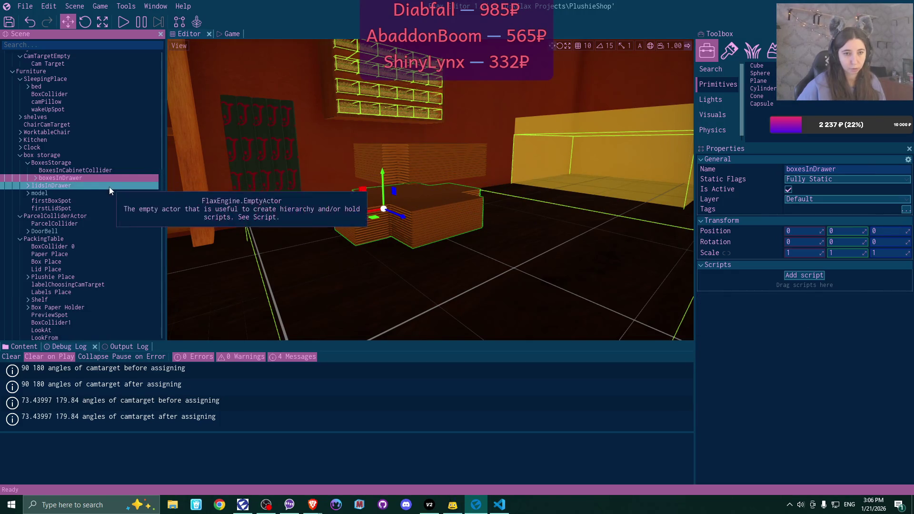
# Add a new empty actor named LidsStorage from lidsInDrawer's context menu
pyautogui.click(57, 186)
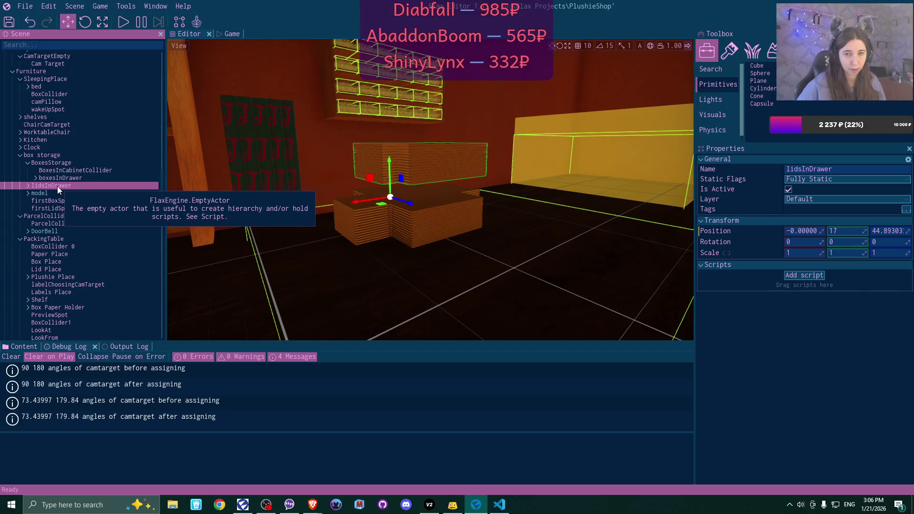
pyautogui.rightClick(57, 187)
pyautogui.moveTo(143, 342)
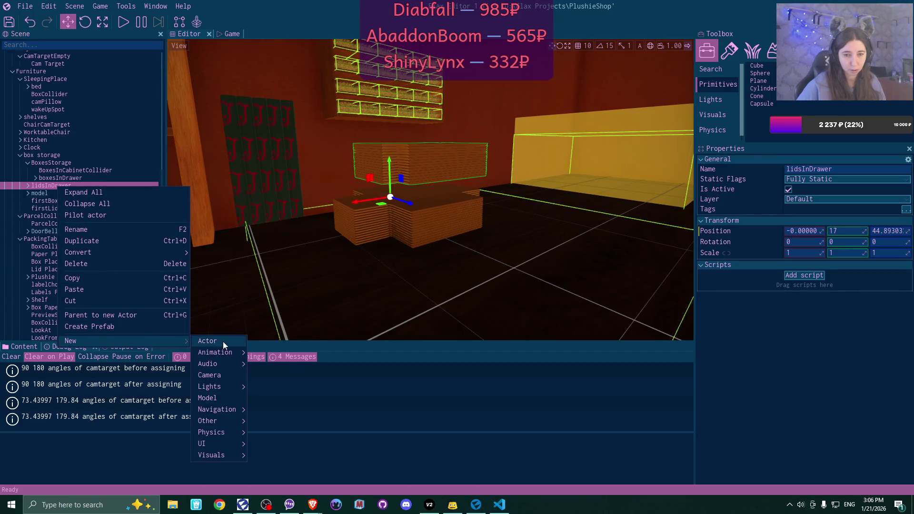
pyautogui.click(223, 342)
pyautogui.write('Lids')
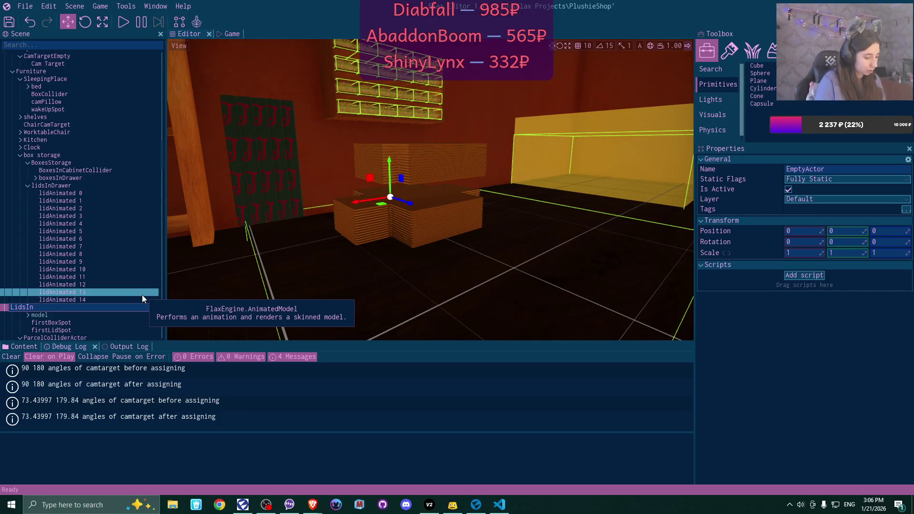
pyautogui.write('Storage')
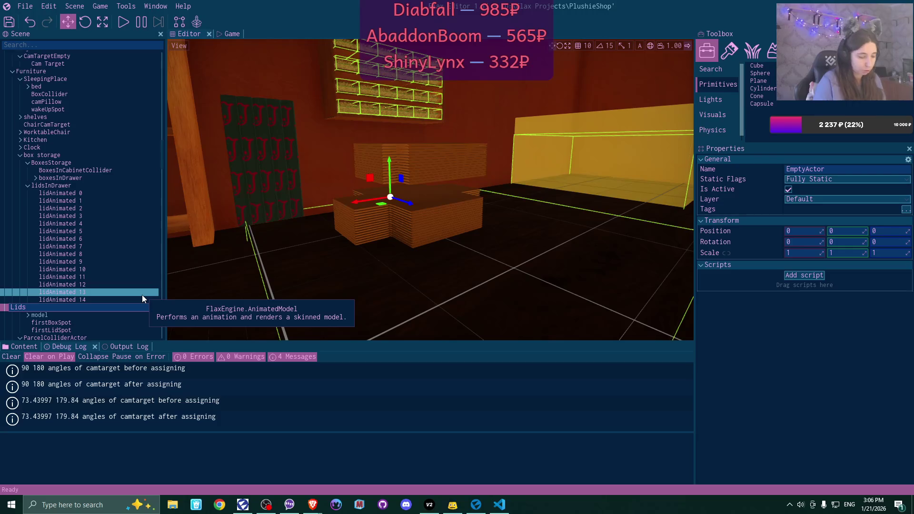
pyautogui.press('Return')
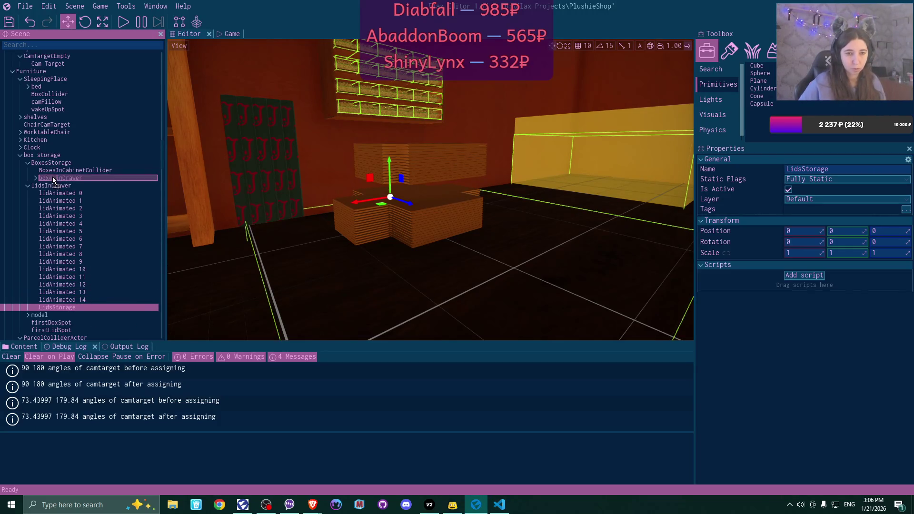
# Place LidsStorage directly under box storage, holding lidsInDrawer, and select it
pyautogui.moveTo(37, 162); pyautogui.dragTo(51, 187)
pyautogui.click(34, 194)
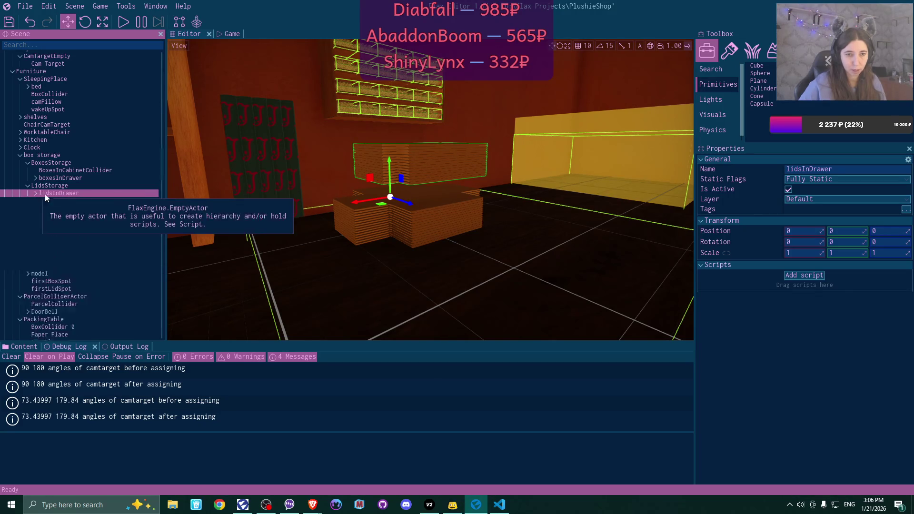
pyautogui.click(66, 186)
pyautogui.rightClick(61, 187)
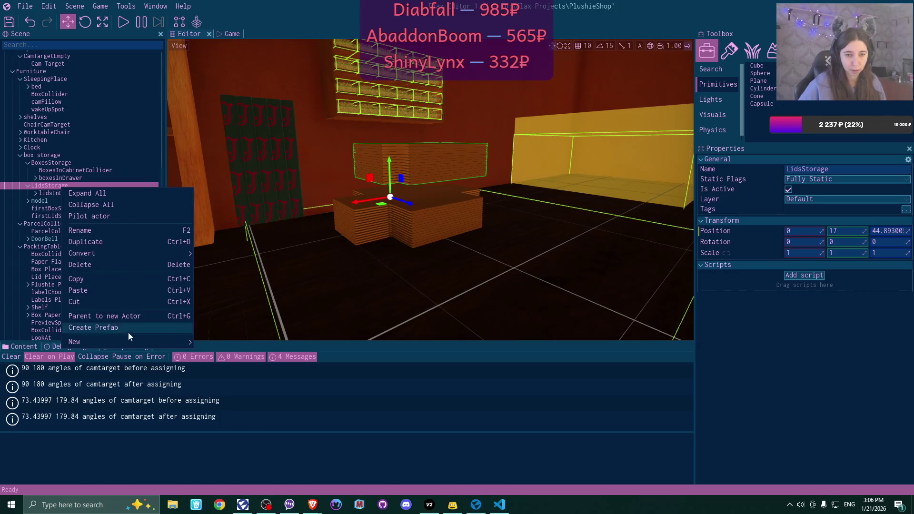
# Add a Box Collider under LidsStorage and name it LidsinCabinetCollider
pyautogui.moveTo(136, 343)
pyautogui.moveTo(237, 445)
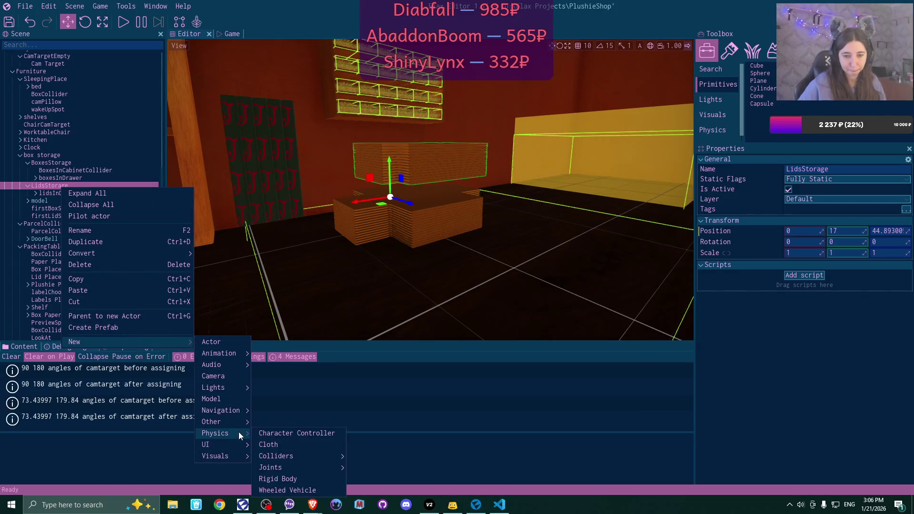
pyautogui.moveTo(289, 455)
pyautogui.click(361, 458)
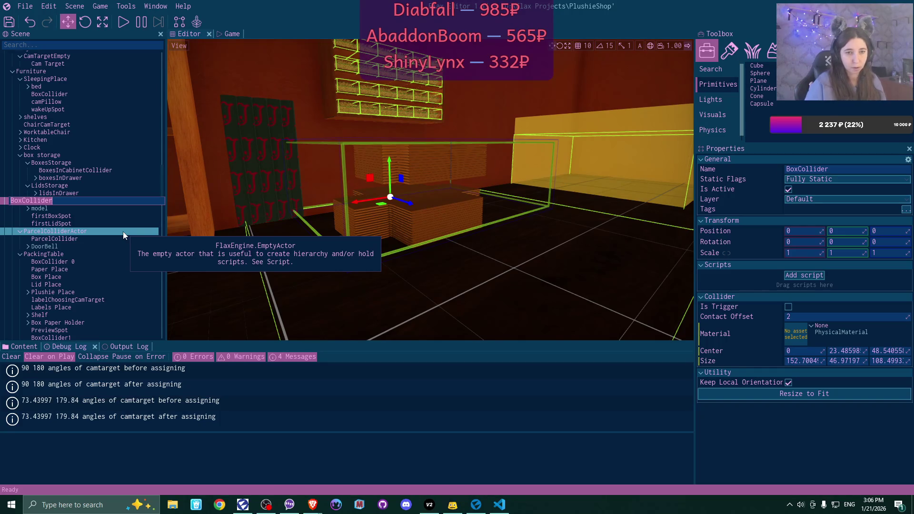
pyautogui.press('BackSpace')
pyautogui.press('BackSpace')
pyautogui.press('BackSpace')
pyautogui.write('Lid')
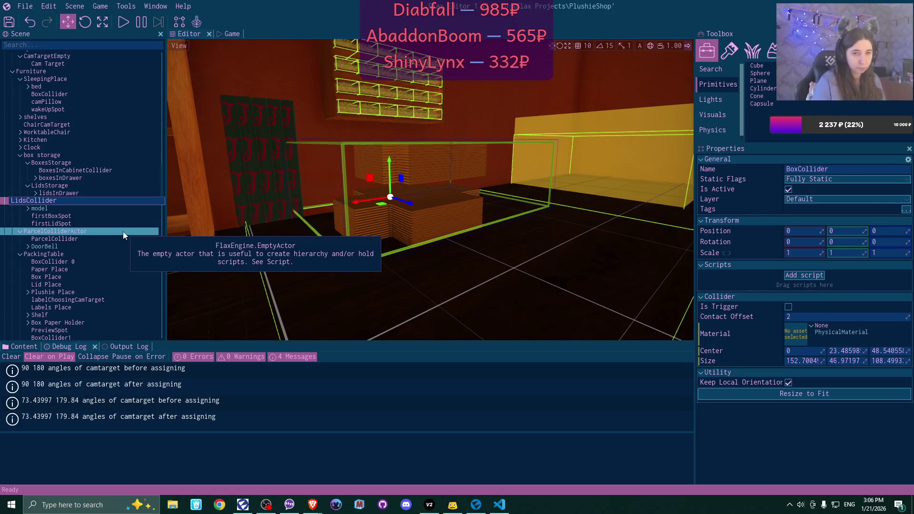
pyautogui.write('sIn')
pyautogui.write('Cabinet')
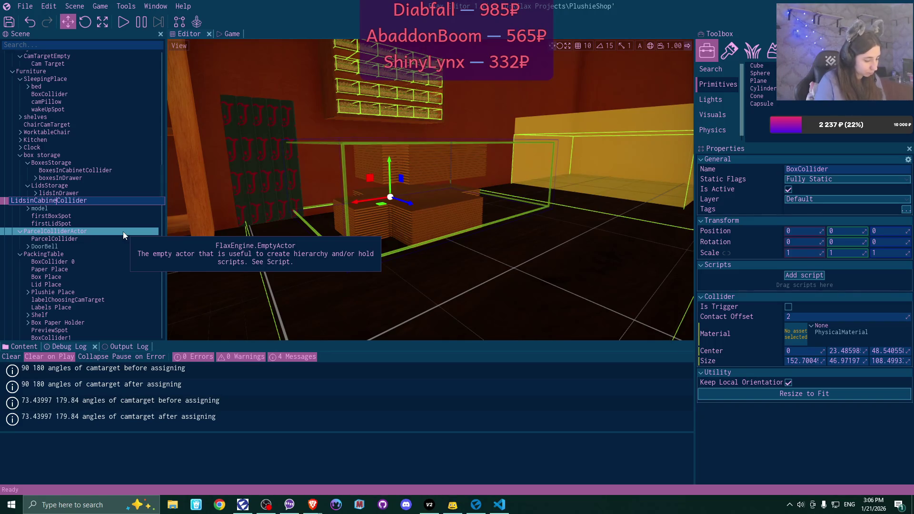
pyautogui.press('Return')
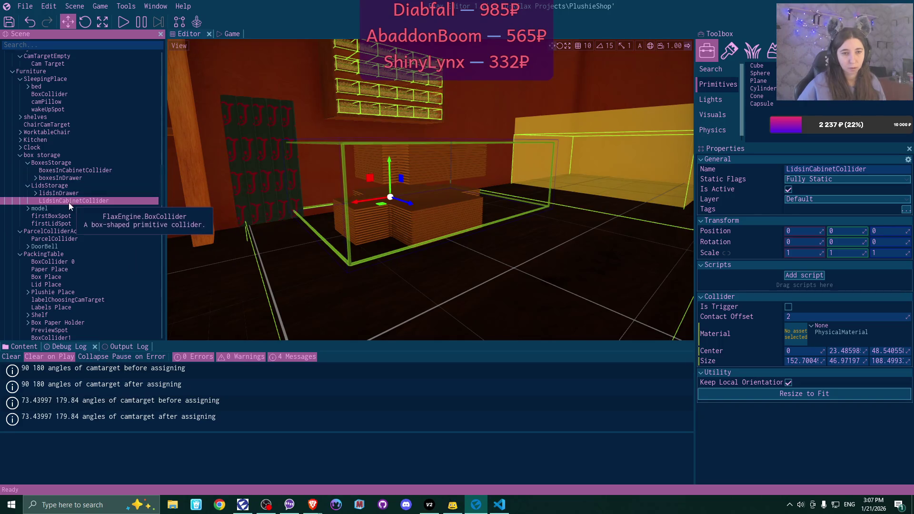
# Position LidsinCabinetCollider inside LidsStorage as the first child above lidsInDrawer
pyautogui.moveTo(64, 201)
pyautogui.mouseDown()
pyautogui.moveTo(60, 189)
pyautogui.moveTo(41, 191)
pyautogui.mouseUp()
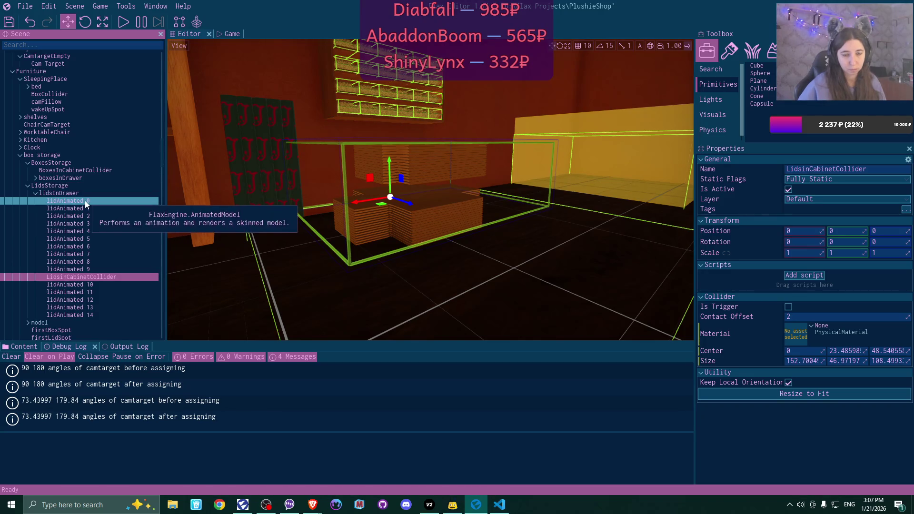
pyautogui.moveTo(87, 278); pyautogui.dragTo(51, 192)
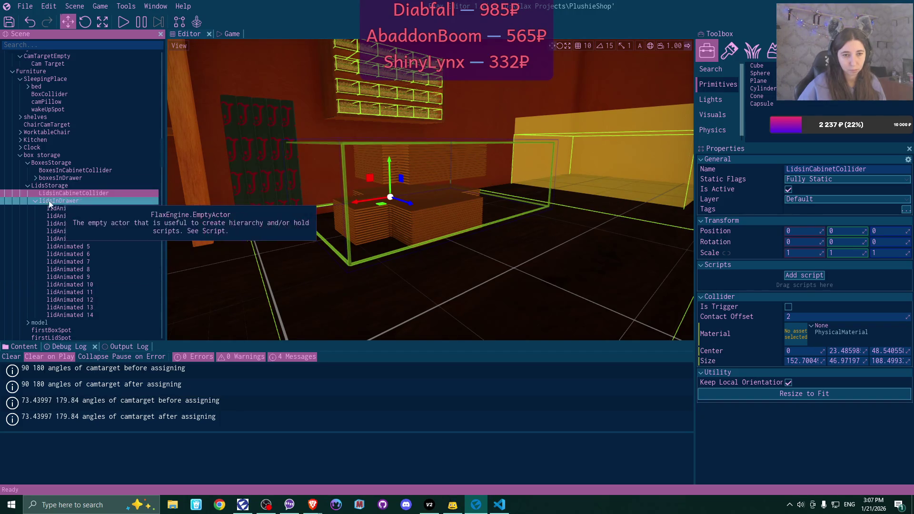
pyautogui.click(37, 201)
pyautogui.moveTo(200, 205)
pyautogui.mouseDown()
pyautogui.moveTo(247, 205)
pyautogui.moveTo(219, 197)
pyautogui.mouseUp()
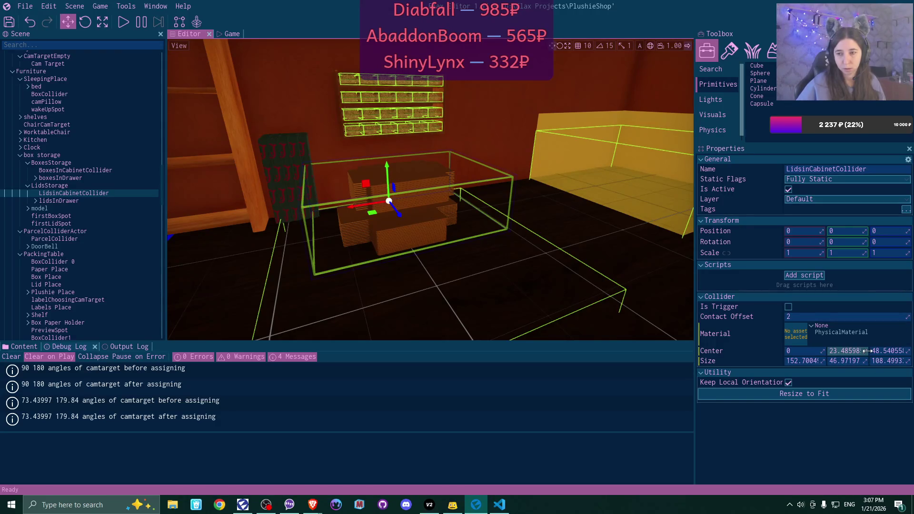
# Narrow LidsinCabinetCollider's Size X to about 84.7, raise its Center Y, and set Size Y to 30
pyautogui.moveTo(824, 360); pyautogui.dragTo(798, 360)
pyautogui.scroll(5, 430, 191)
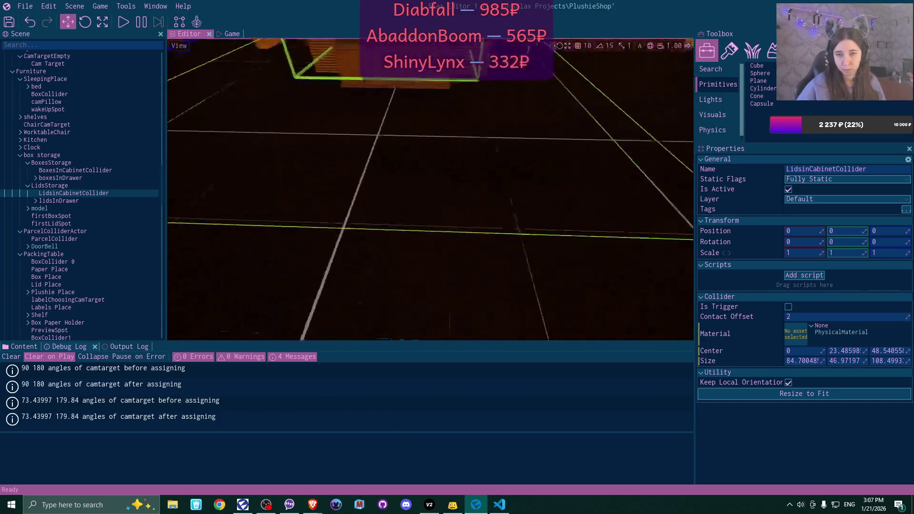
pyautogui.scroll(-5, 430, 190)
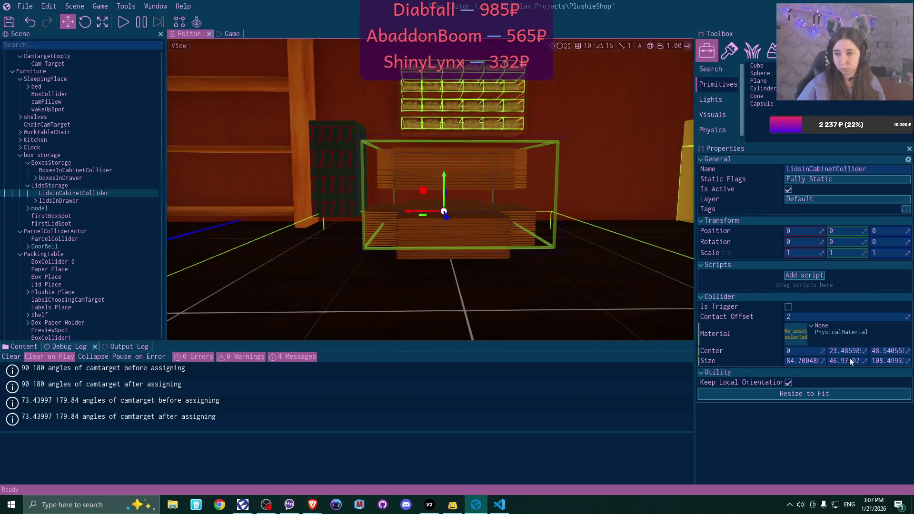
pyautogui.moveTo(848, 353); pyautogui.dragTo(862, 353)
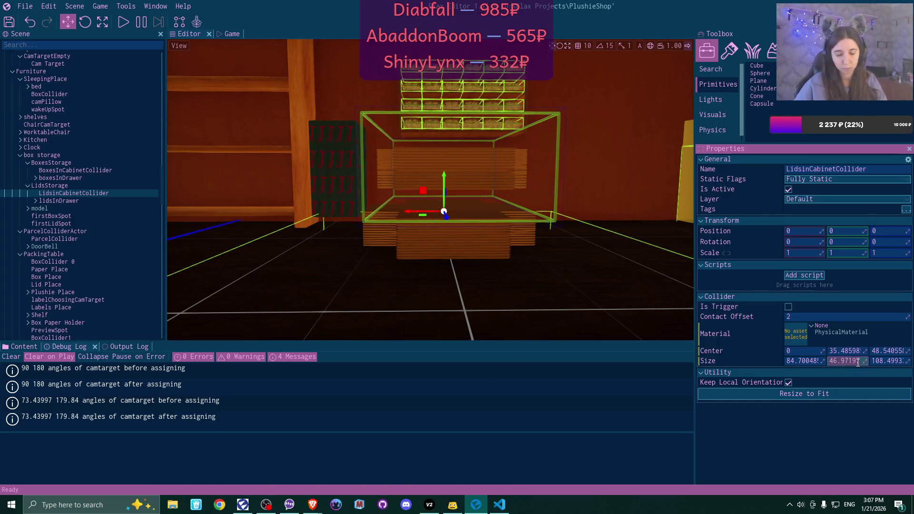
pyautogui.write('30')
pyautogui.press('Return')
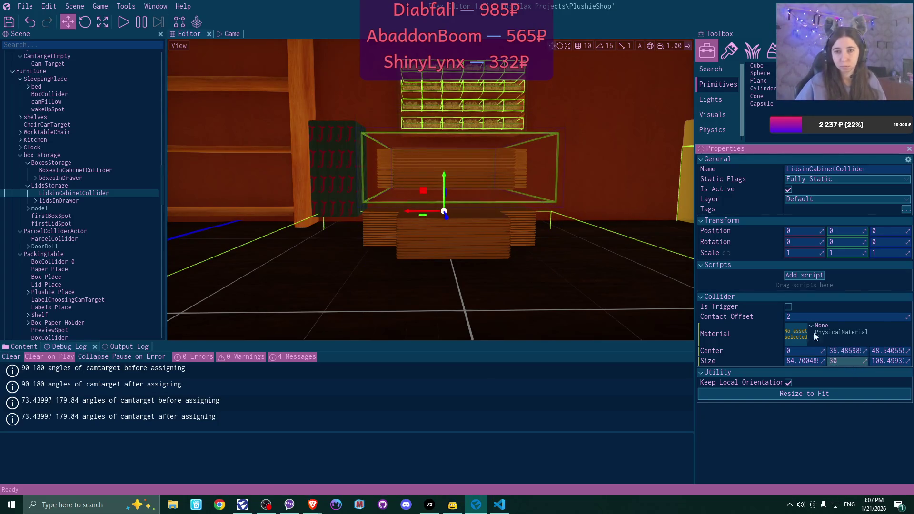
pyautogui.press('w')
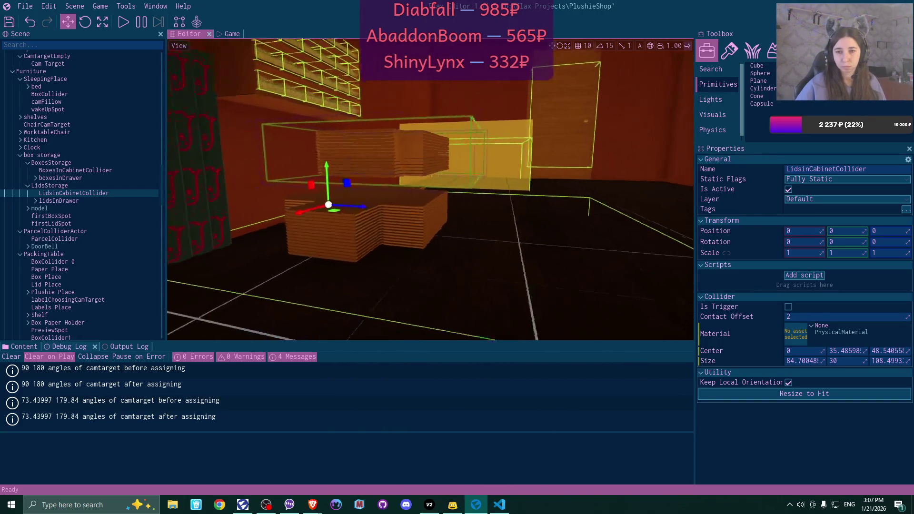
pyautogui.press('w')
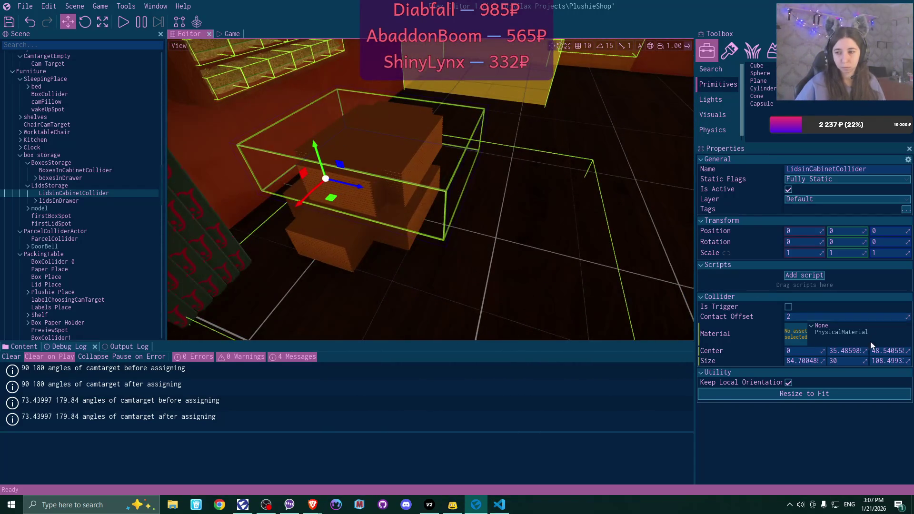
# Shorten the collider's Size Z to about 63.5, then also select BoxesInCabinetCollider for comparison
pyautogui.moveTo(912, 355); pyautogui.dragTo(884, 355)
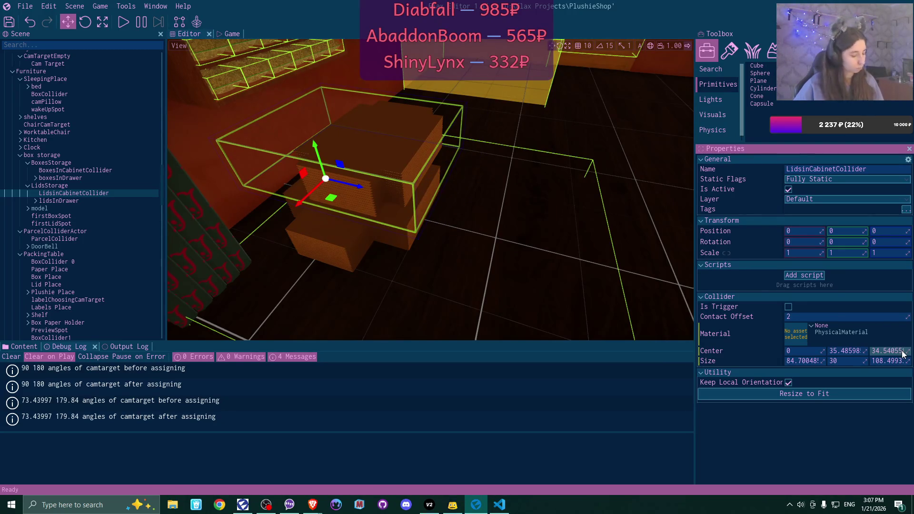
pyautogui.hotkey('ctrl', 'z')
pyautogui.moveTo(907, 361); pyautogui.dragTo(871, 361)
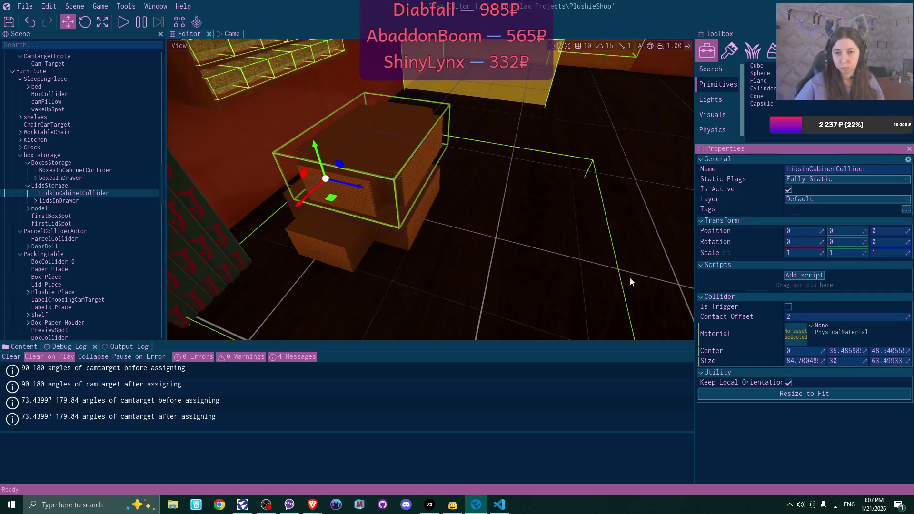
pyautogui.scroll(2, 430, 190)
pyautogui.scroll(3, 430, 191)
pyautogui.press('f')
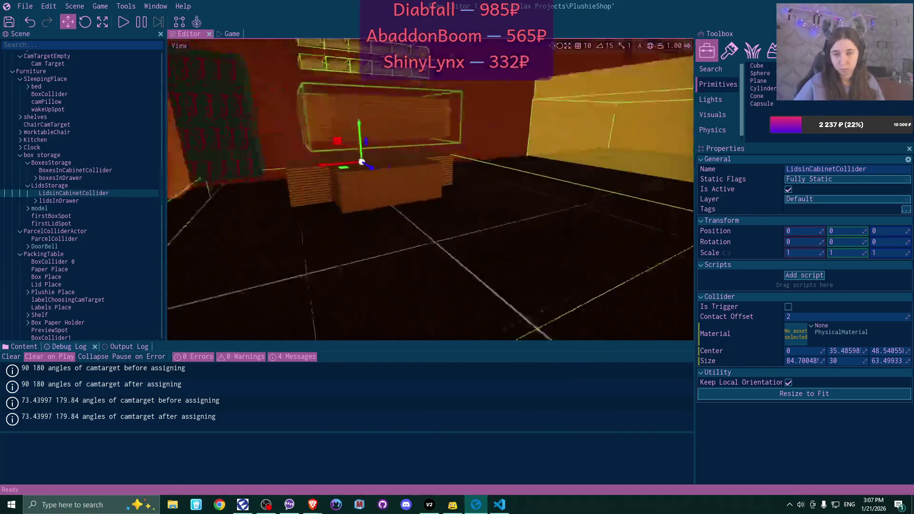
pyautogui.moveTo(418, 273); pyautogui.dragTo(418, 272)
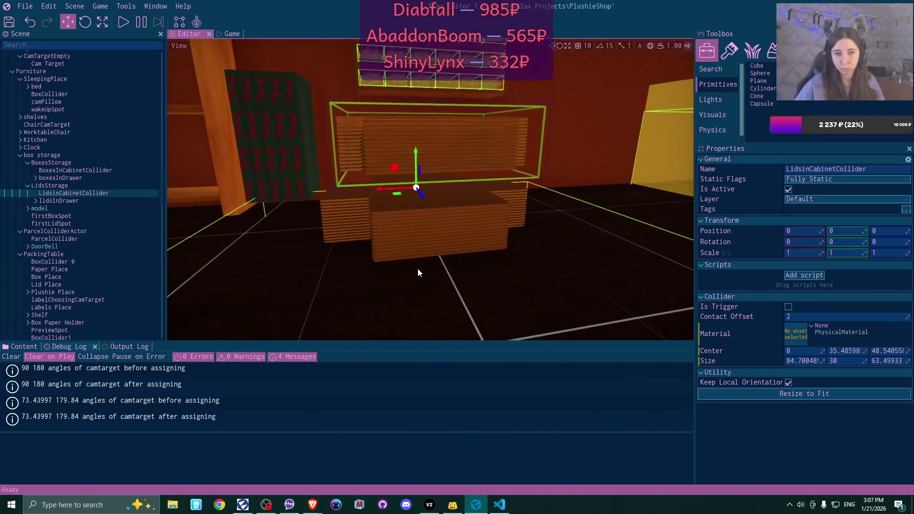
pyautogui.keyDown('ctrl'); pyautogui.click(89, 172); pyautogui.keyUp('ctrl')
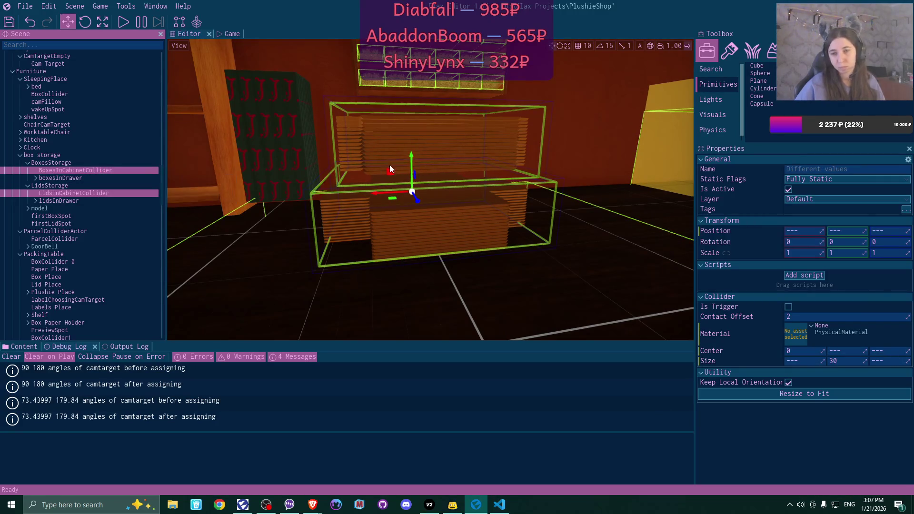
# Select only LidsinCabinetCollider and try Center Y at 30 and 40 before settling on 35
pyautogui.press('f')
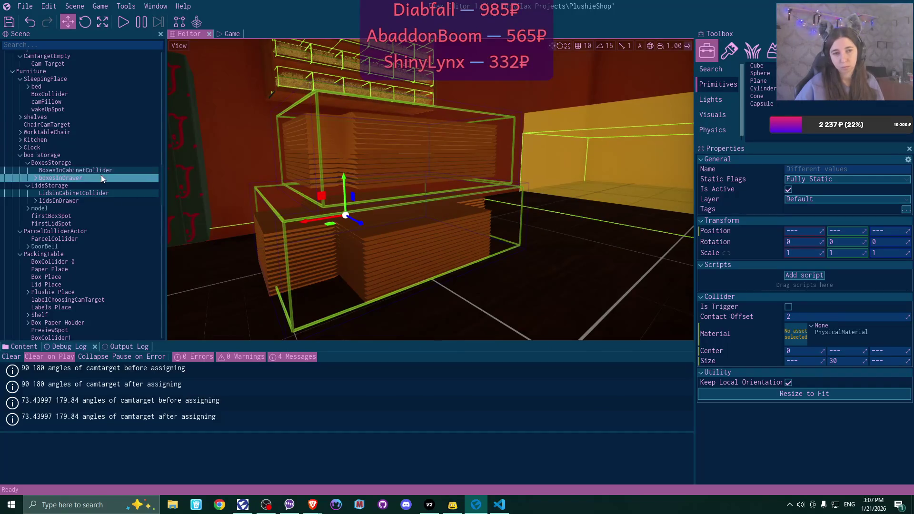
pyautogui.click(96, 193)
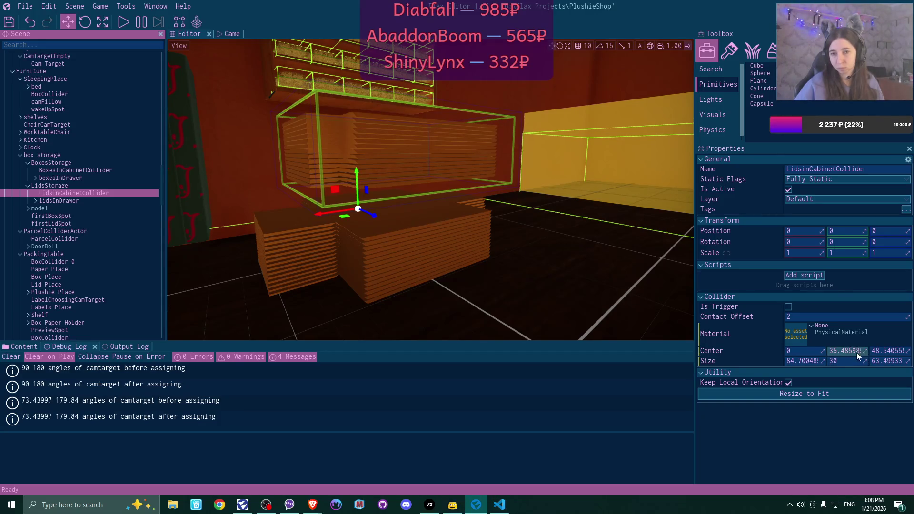
pyautogui.click(857, 353)
pyautogui.write('30')
pyautogui.press('Return')
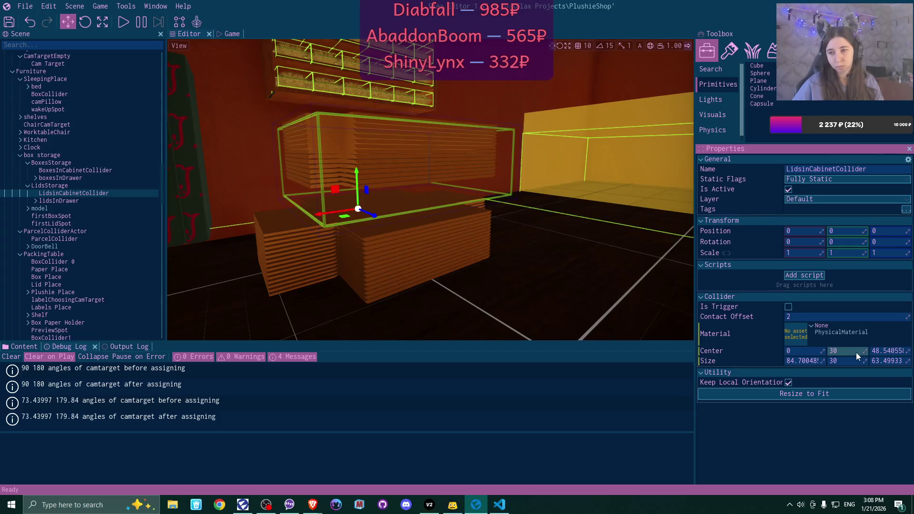
pyautogui.write('40')
pyautogui.press('Return')
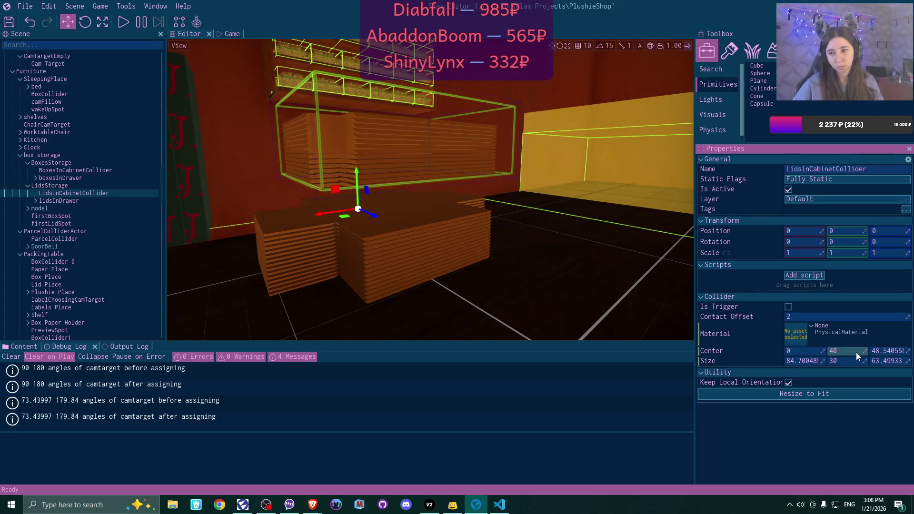
pyautogui.click(857, 353)
pyautogui.write('35')
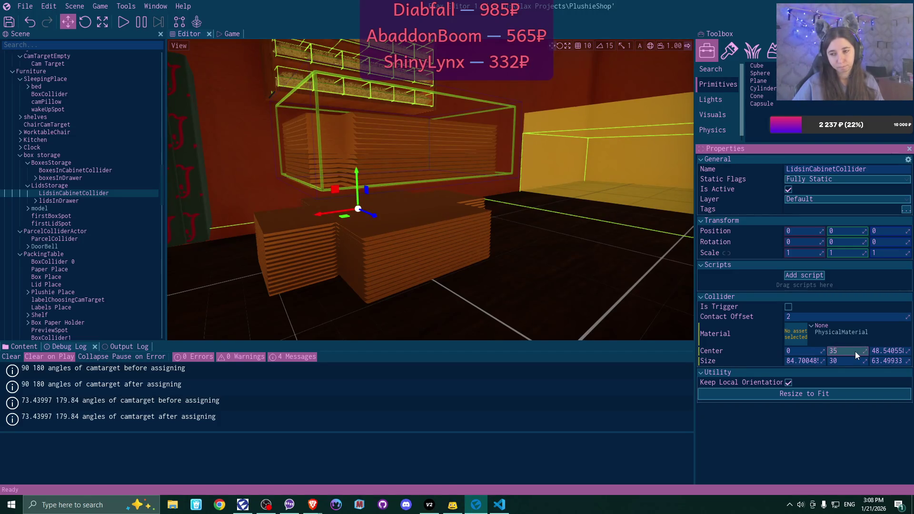
pyautogui.press('Return')
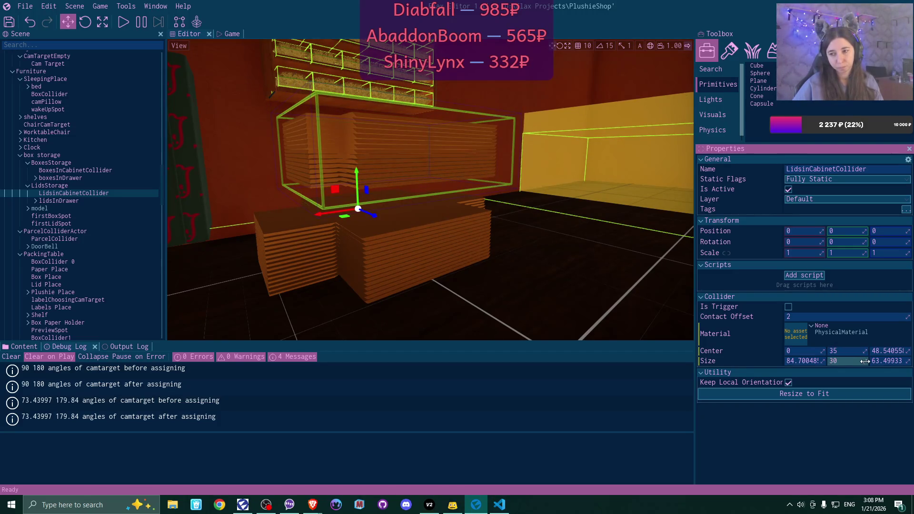
# Reduce the collider's Size Y from 30 to 24 and zoom to check the fit
pyautogui.moveTo(862, 360); pyautogui.dragTo(853, 362)
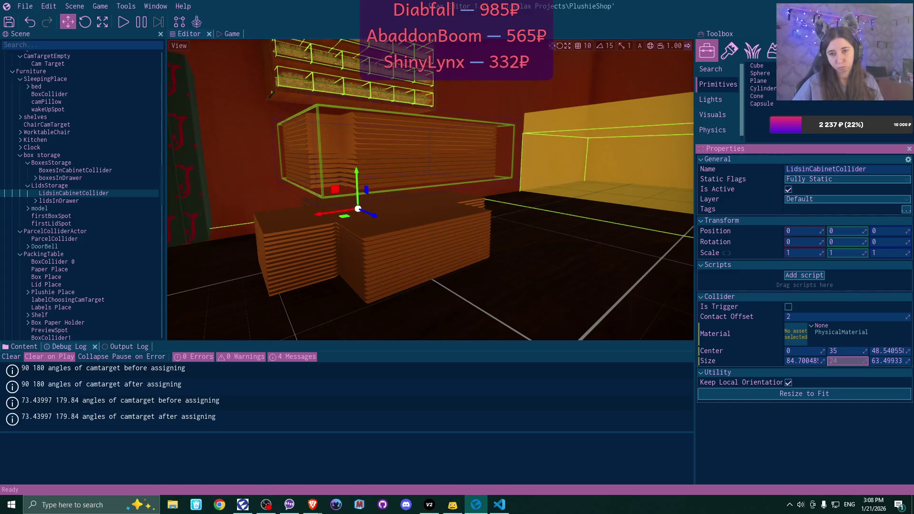
pyautogui.scroll(-5, 535, 263)
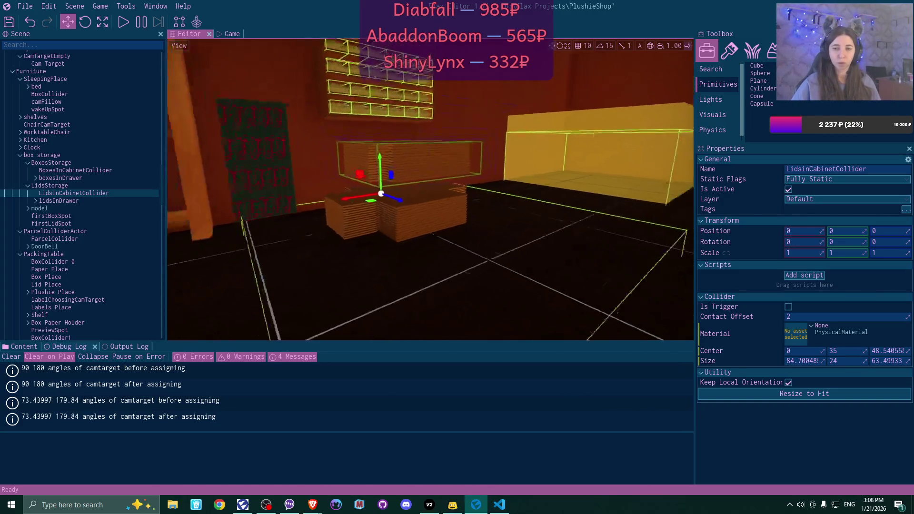
pyautogui.scroll(5, 431, 190)
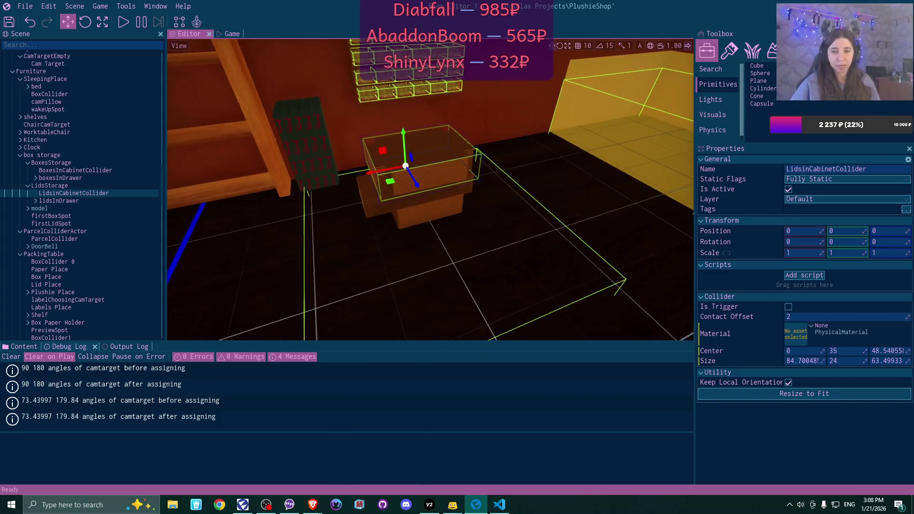
pyautogui.scroll(-5, 431, 190)
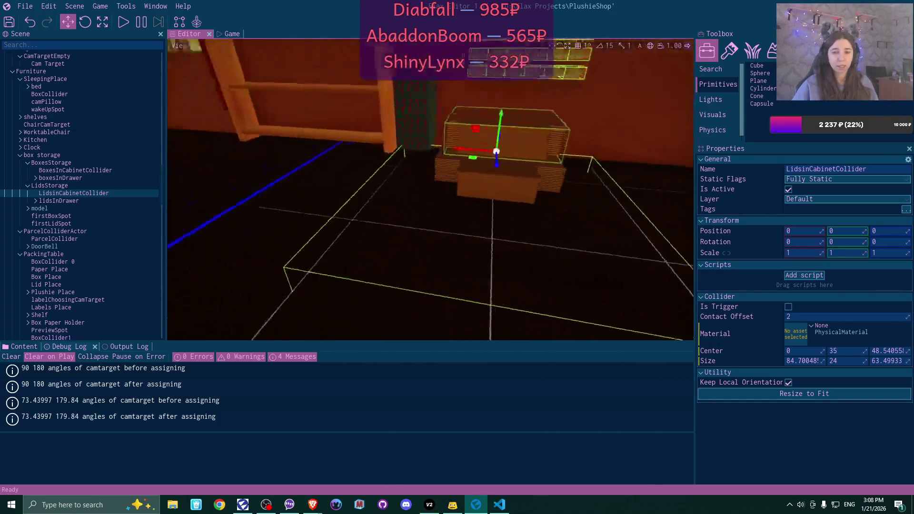
pyautogui.scroll(3, 430, 190)
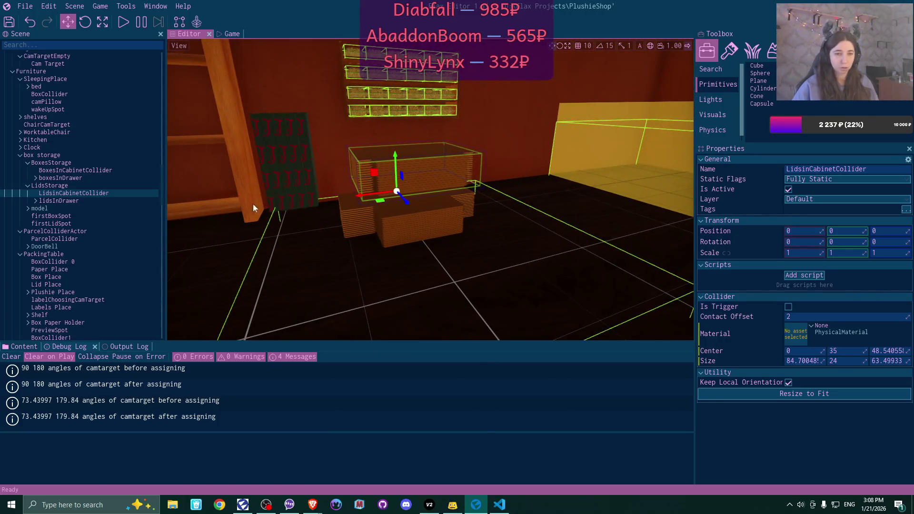
# Tick Is Active on the cabinet 'model' object so it renders again
pyautogui.click(100, 209)
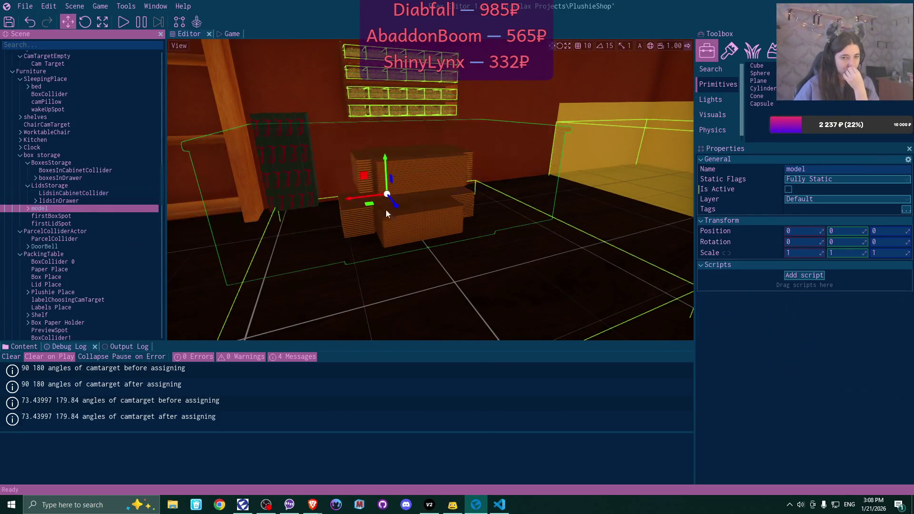
pyautogui.click(788, 190)
pyautogui.moveTo(428, 200); pyautogui.dragTo(285, 186)
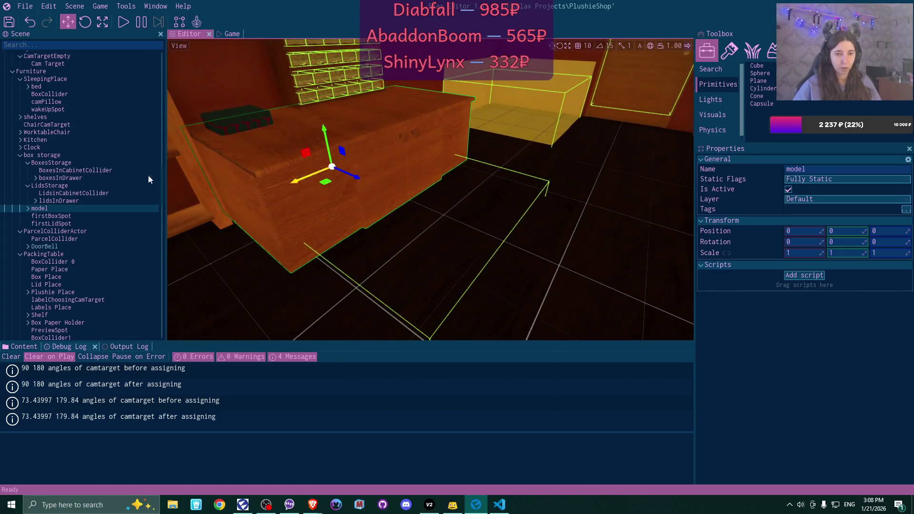
# Inspect LidsInCabinetCollider, BoxesInCabinetCollider and the left door's BoxCollider, ending with BoxesInCabinetCollider selected
pyautogui.click(87, 193)
pyautogui.moveTo(359, 182)
pyautogui.mouseDown()
pyautogui.moveTo(334, 181)
pyautogui.moveTo(358, 183)
pyautogui.mouseUp()
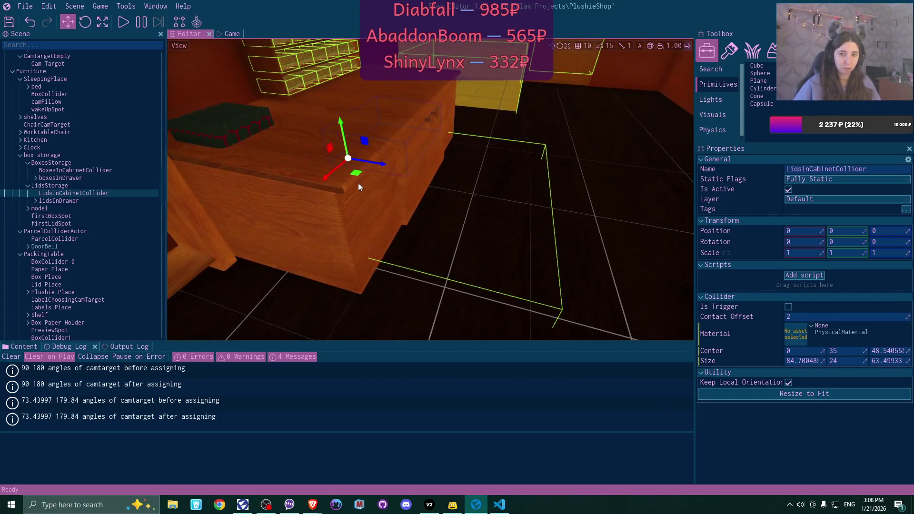
pyautogui.keyDown('ctrl'); pyautogui.click(91, 171); pyautogui.keyUp('ctrl')
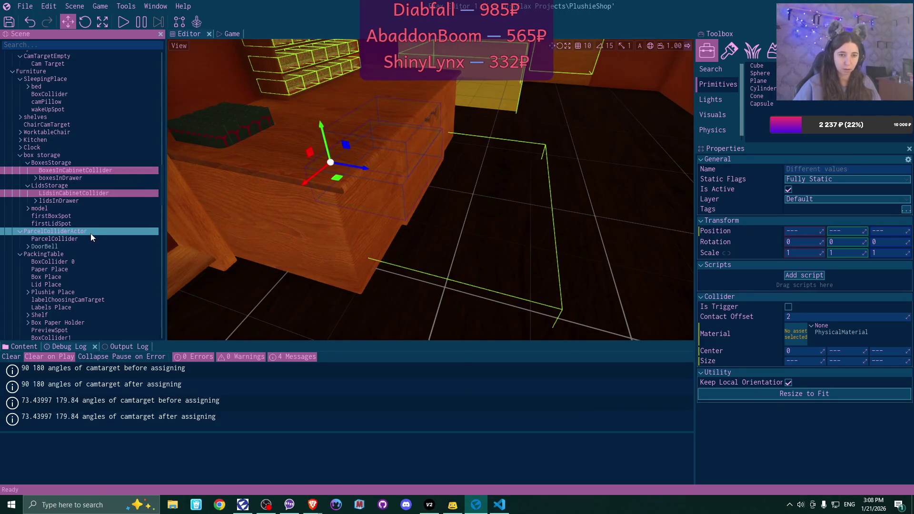
pyautogui.click(28, 209)
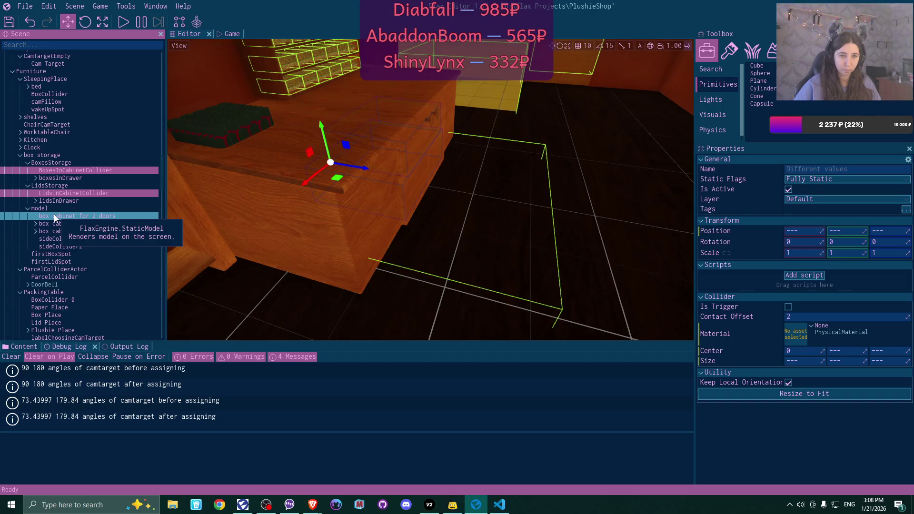
pyautogui.click(35, 224)
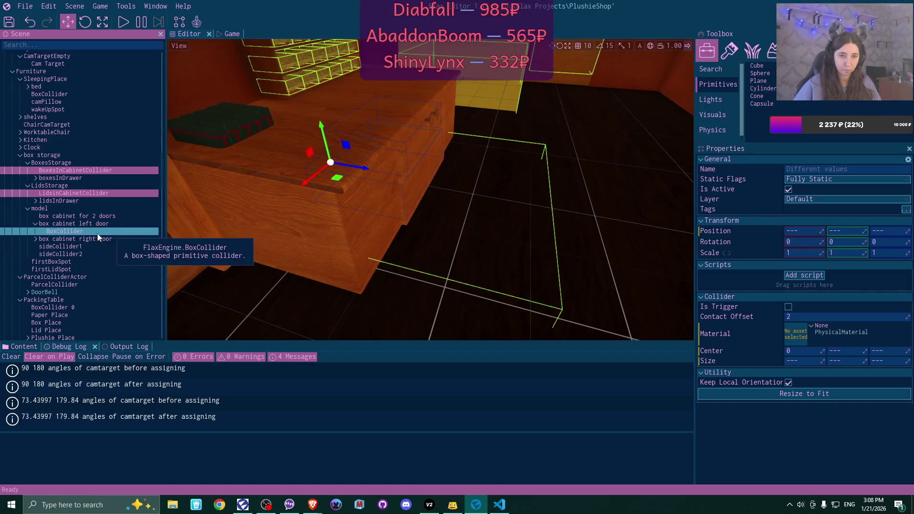
pyautogui.keyDown('ctrl'); pyautogui.click(81, 232); pyautogui.keyUp('ctrl')
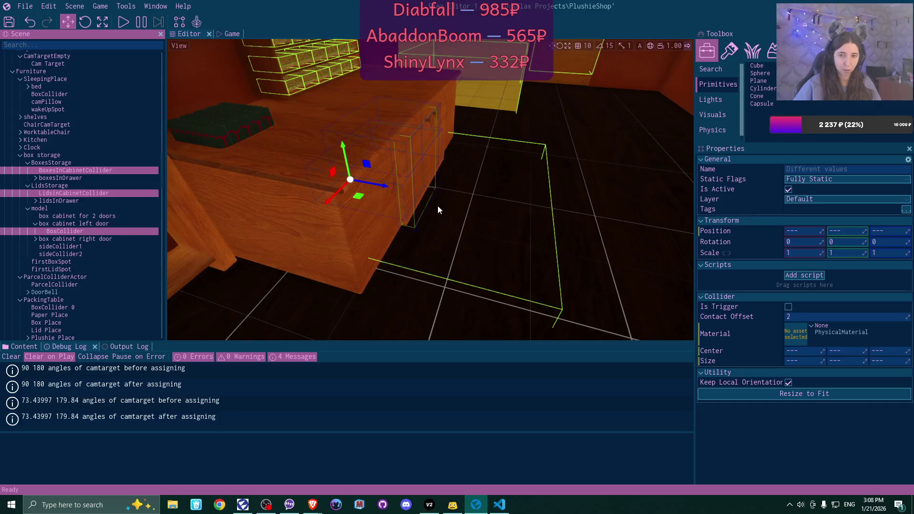
pyautogui.scroll(6, 431, 210)
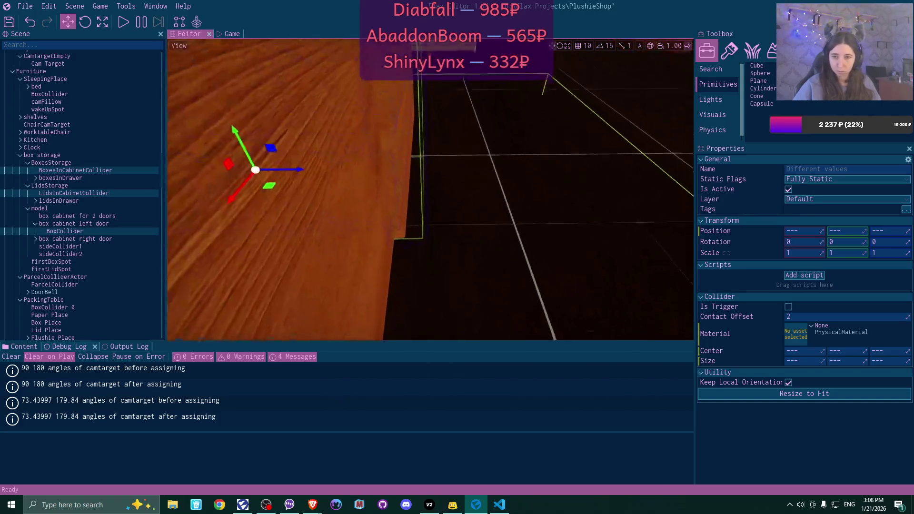
pyautogui.scroll(-5, 431, 210)
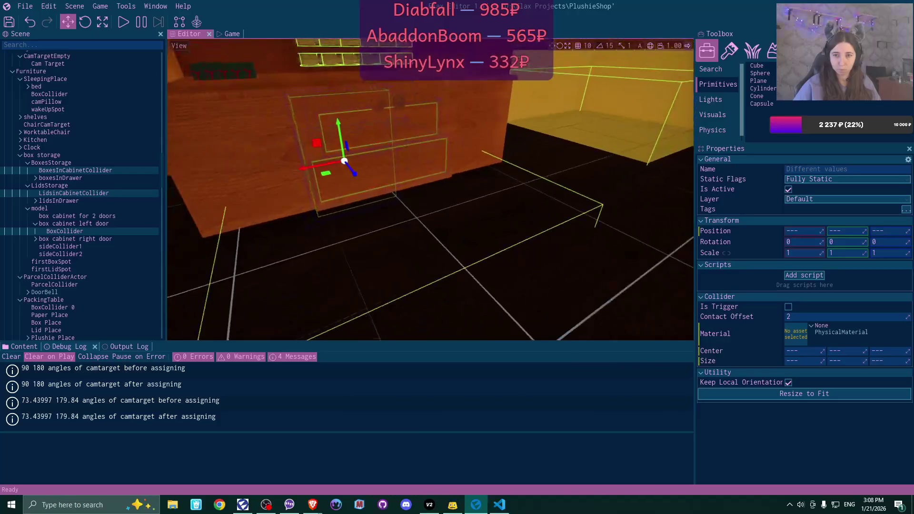
pyautogui.press('a')
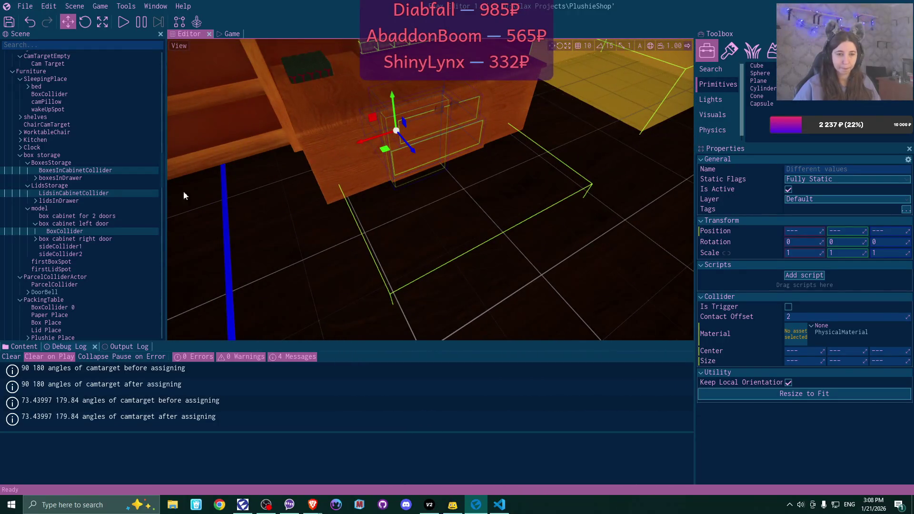
pyautogui.click(56, 170)
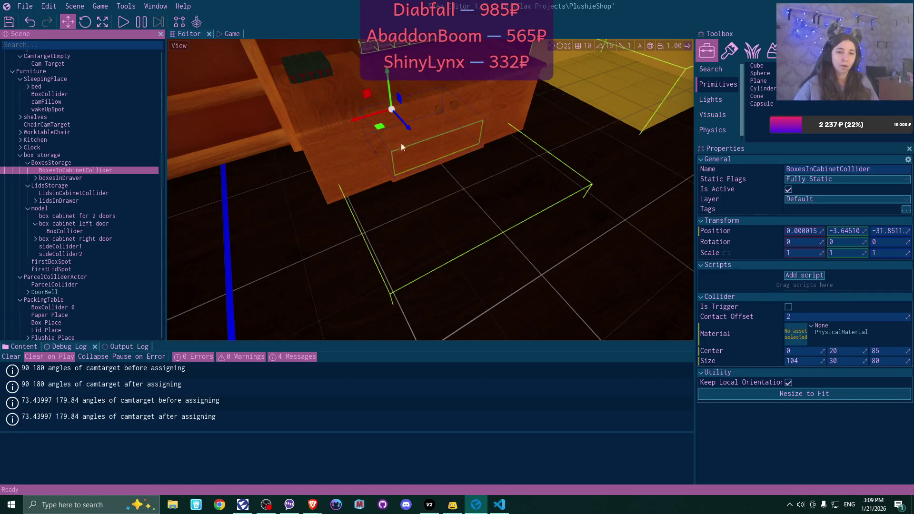
# Untick Is Active on BoxesInCabinetCollider, then on LidsInCabinetCollider
pyautogui.click(789, 190)
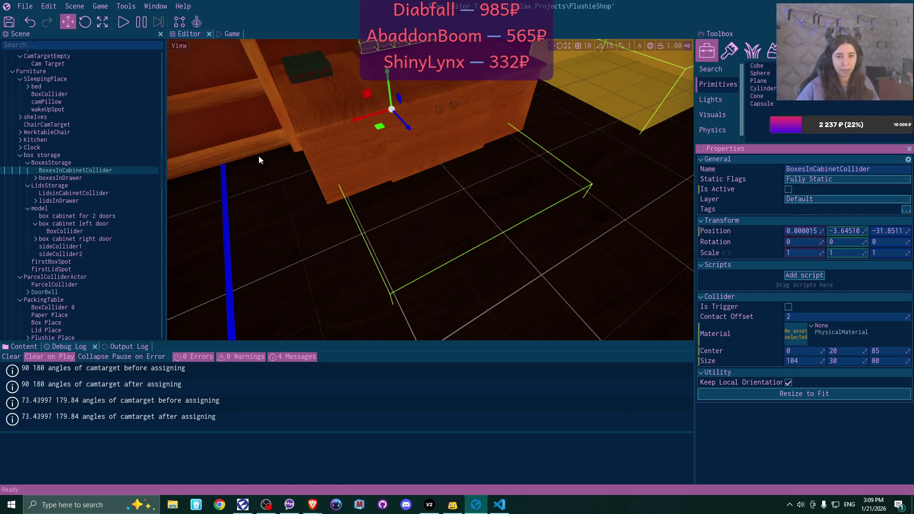
pyautogui.click(101, 193)
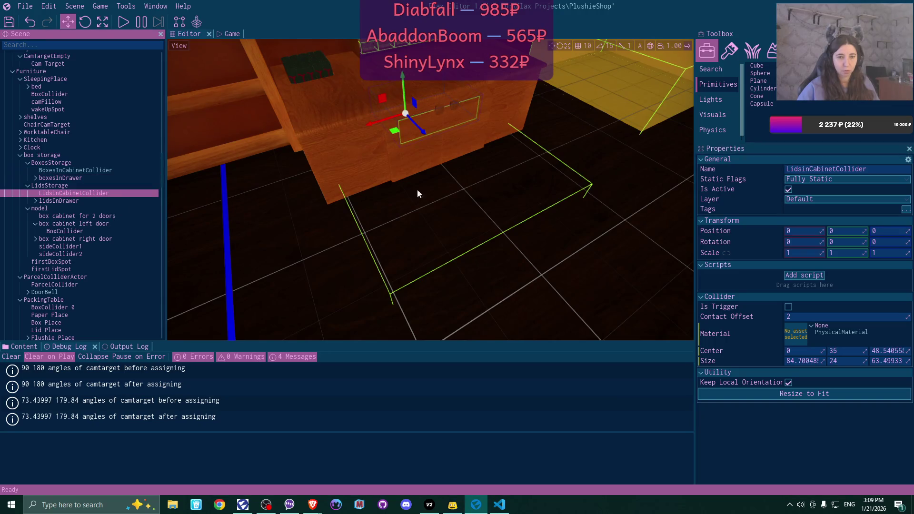
pyautogui.click(789, 190)
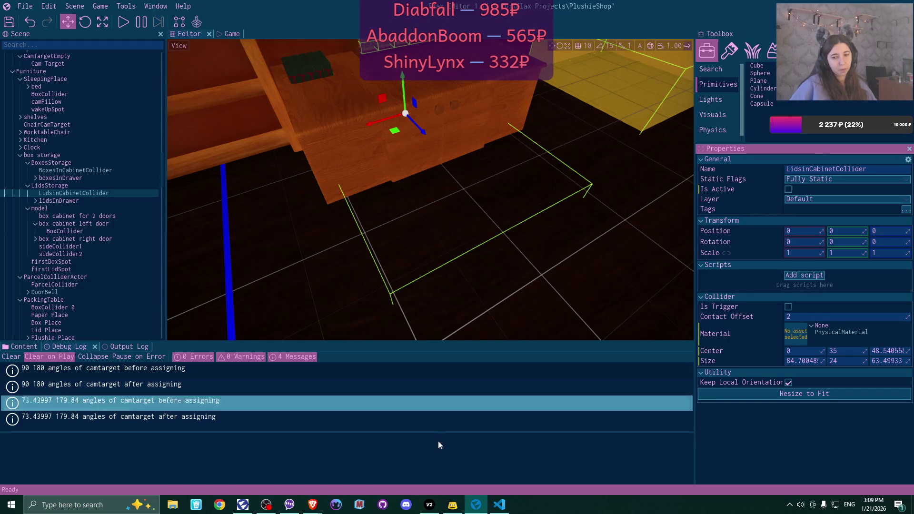
pyautogui.moveTo(500, 508)
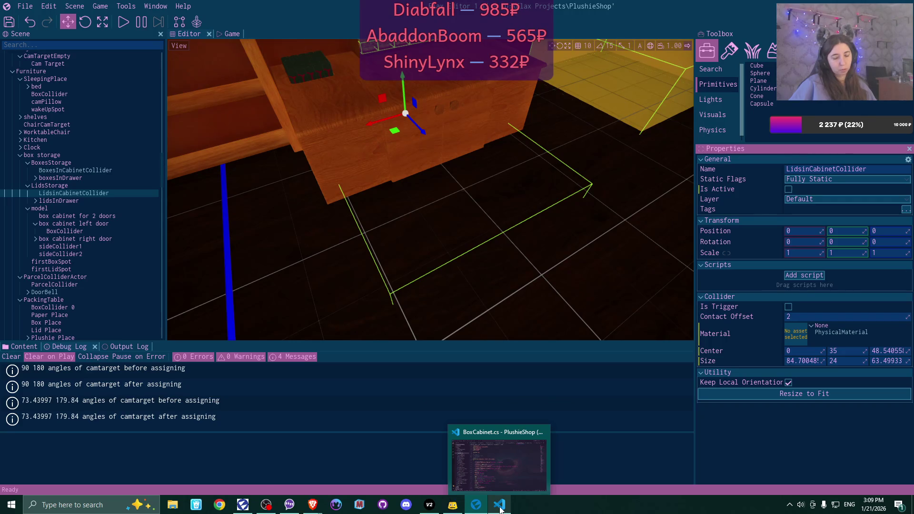
# Review BoxCabinet.cs in VS Code, then bring up SleepAwakeCycle.cs
pyautogui.click(500, 509)
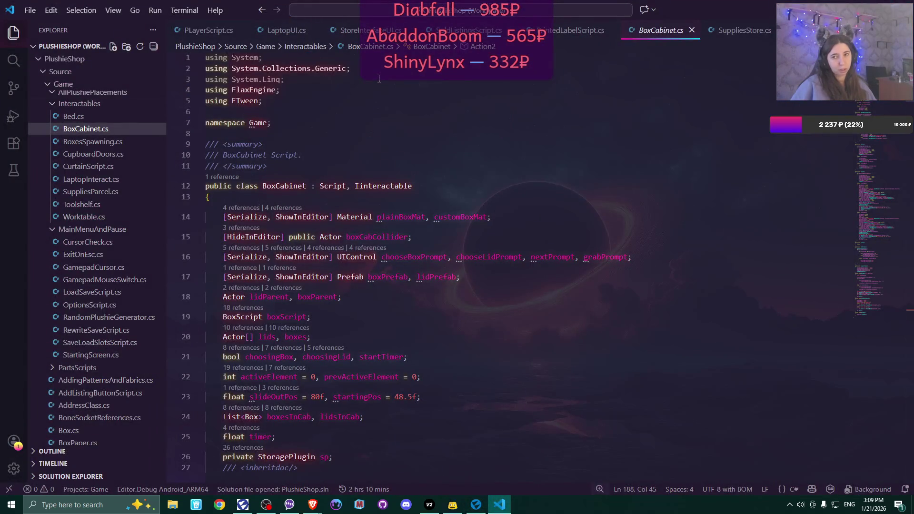
pyautogui.scroll(-5, 440, 132)
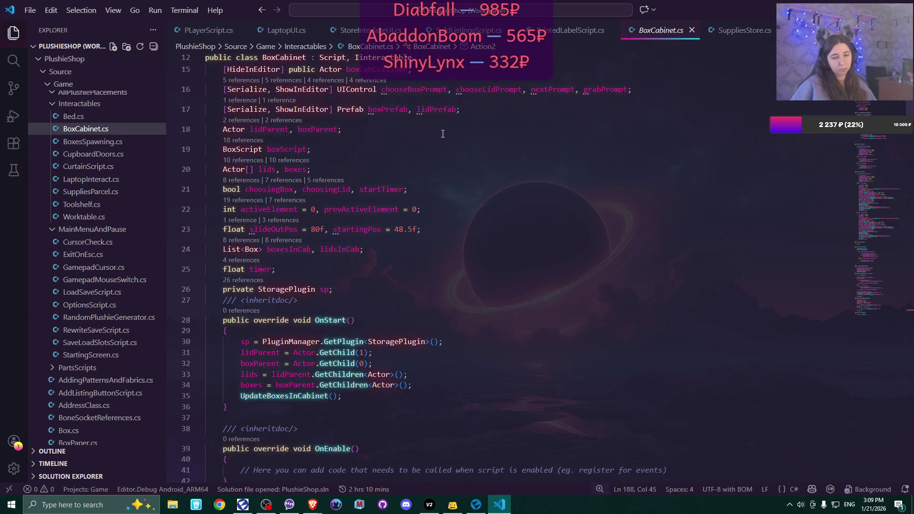
pyautogui.scroll(5, 443, 134)
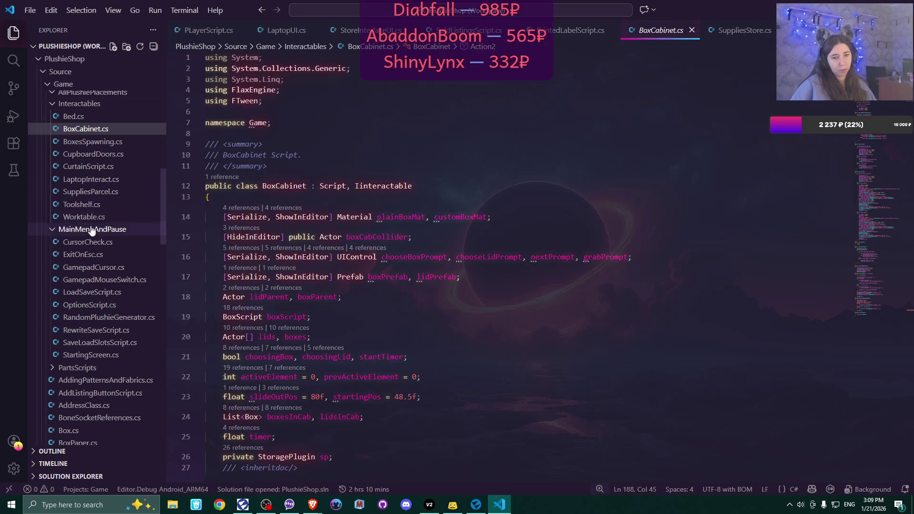
pyautogui.scroll(-10, 91, 229)
pyautogui.scroll(-7, 92, 229)
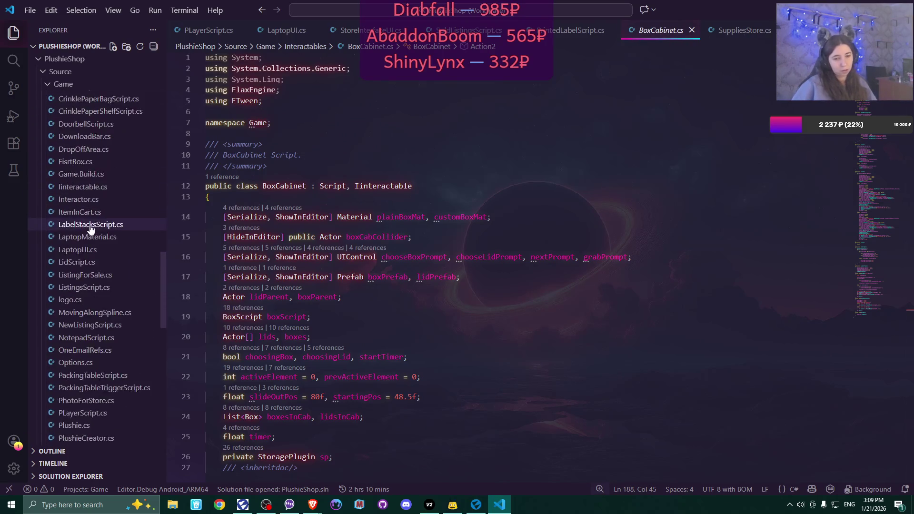
pyautogui.scroll(-3, 91, 229)
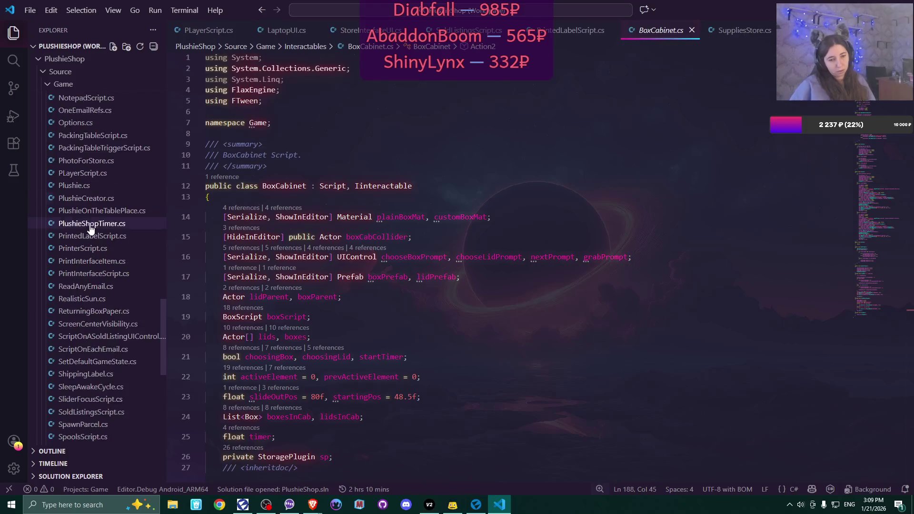
pyautogui.click(90, 363)
pyautogui.scroll(-8, 593, 278)
pyautogui.scroll(-2, 594, 278)
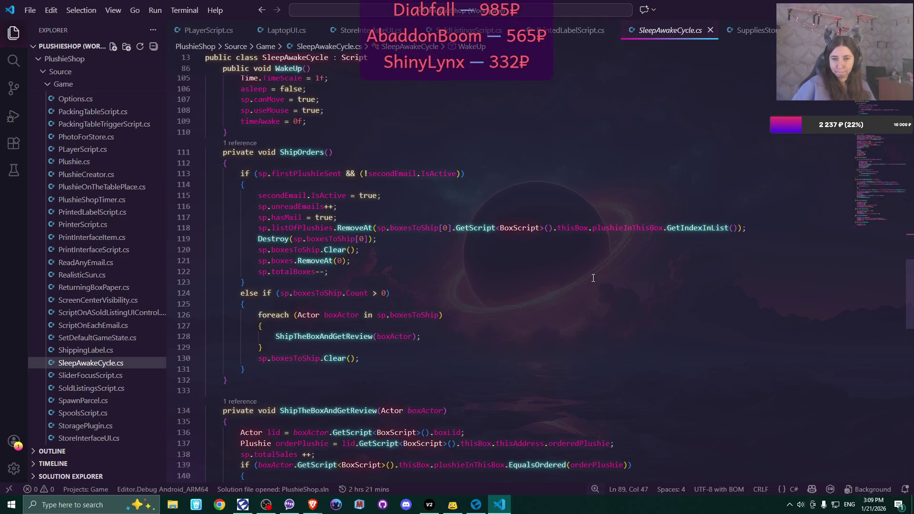
pyautogui.scroll(-2, 593, 278)
pyautogui.scroll(-7, 593, 278)
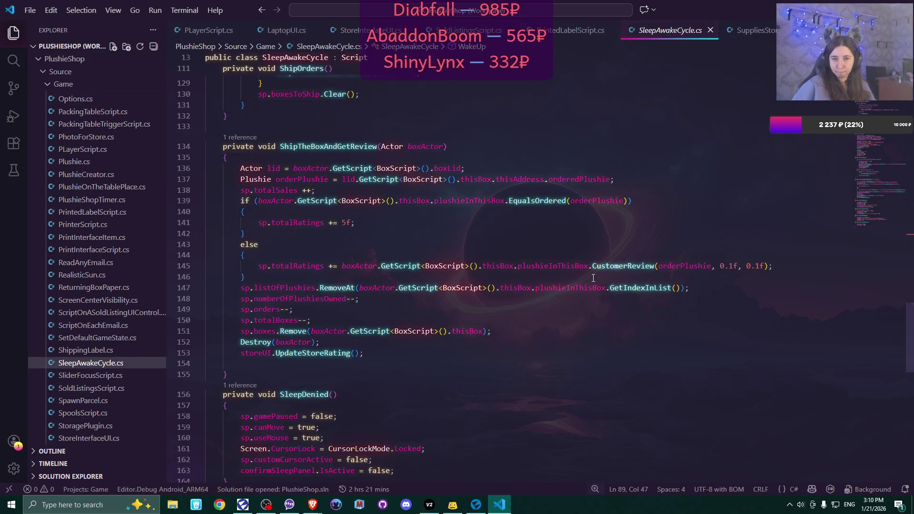
pyautogui.scroll(-4, 593, 278)
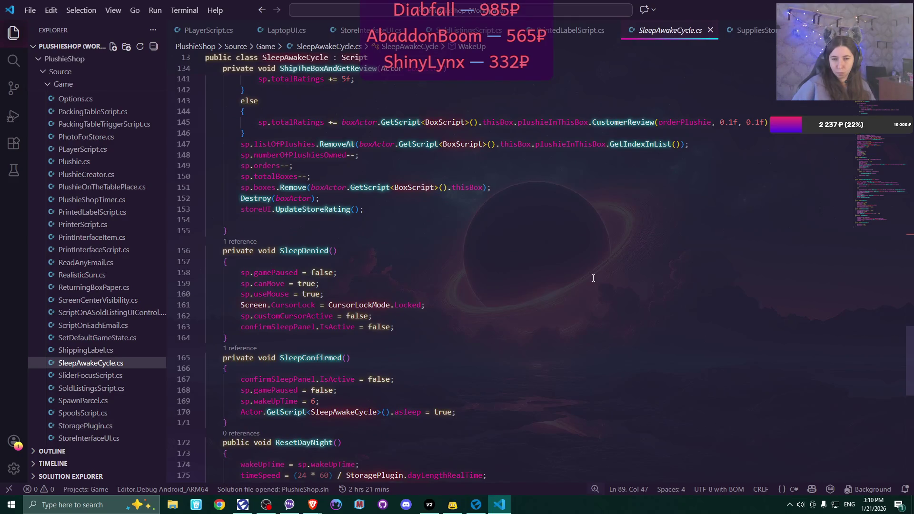
pyautogui.scroll(-2, 593, 278)
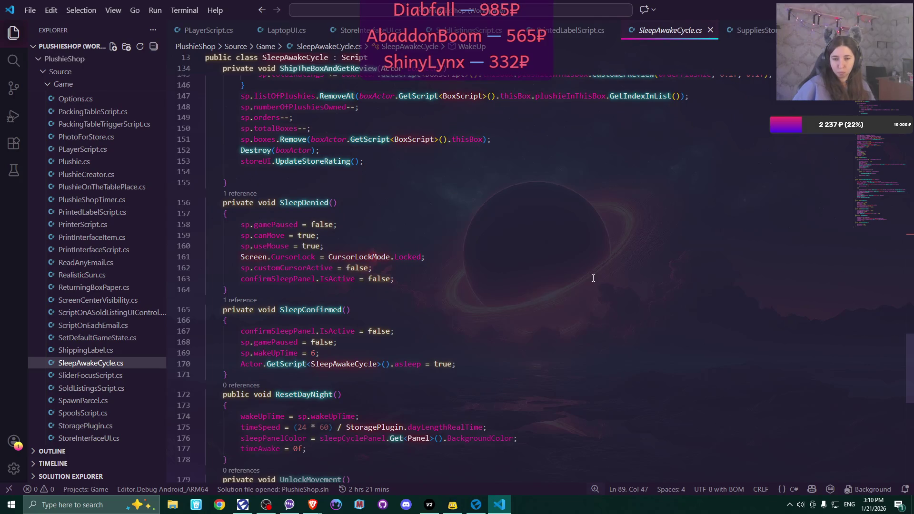
pyautogui.scroll(-2, 593, 278)
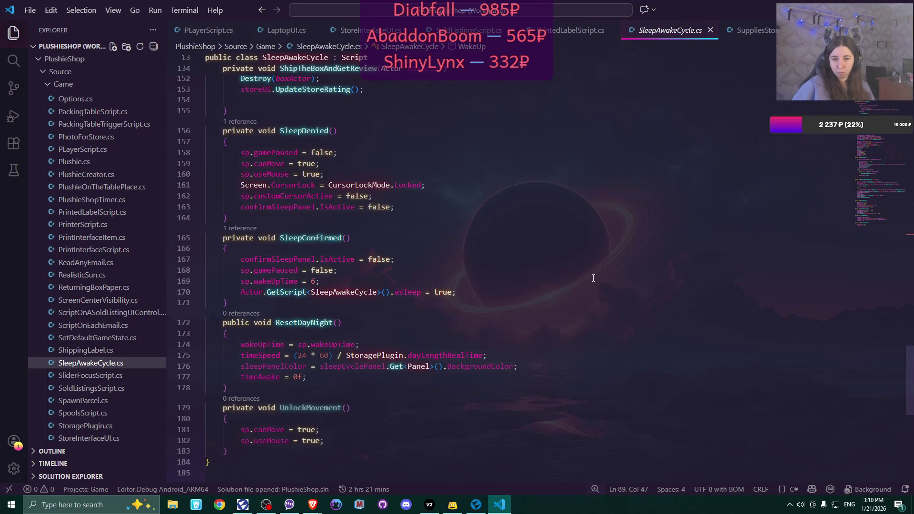
pyautogui.scroll(7, 594, 278)
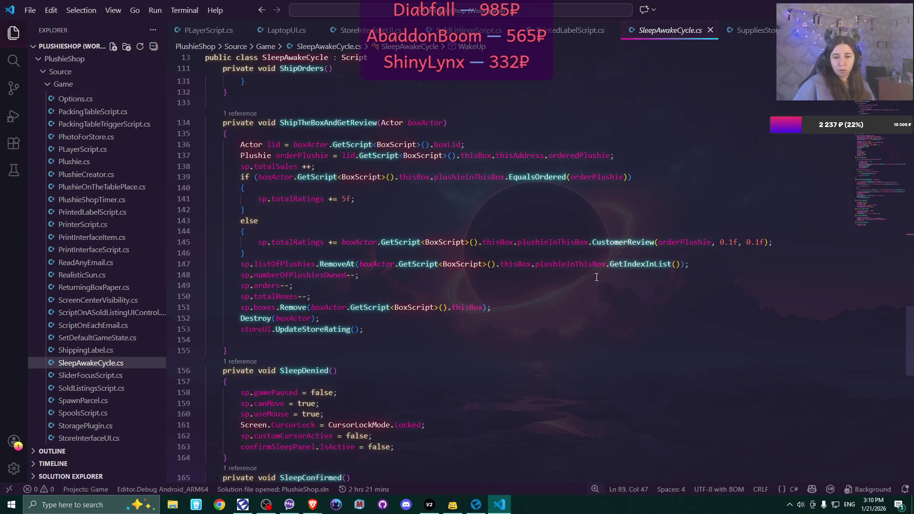
pyautogui.scroll(7, 597, 277)
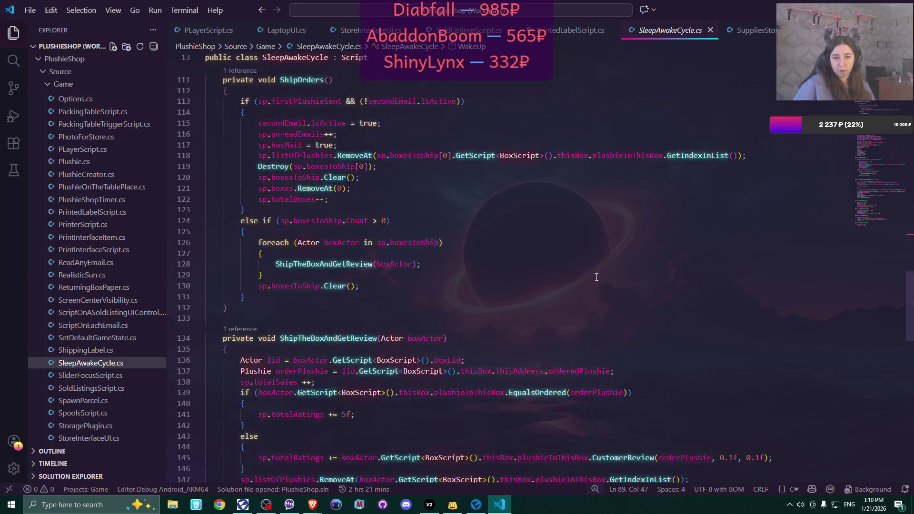
pyautogui.scroll(2, 596, 277)
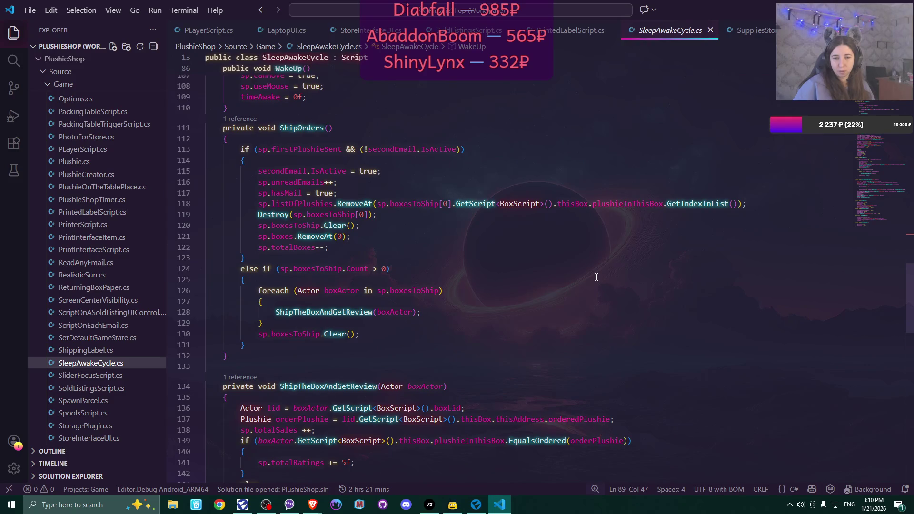
pyautogui.scroll(2, 596, 278)
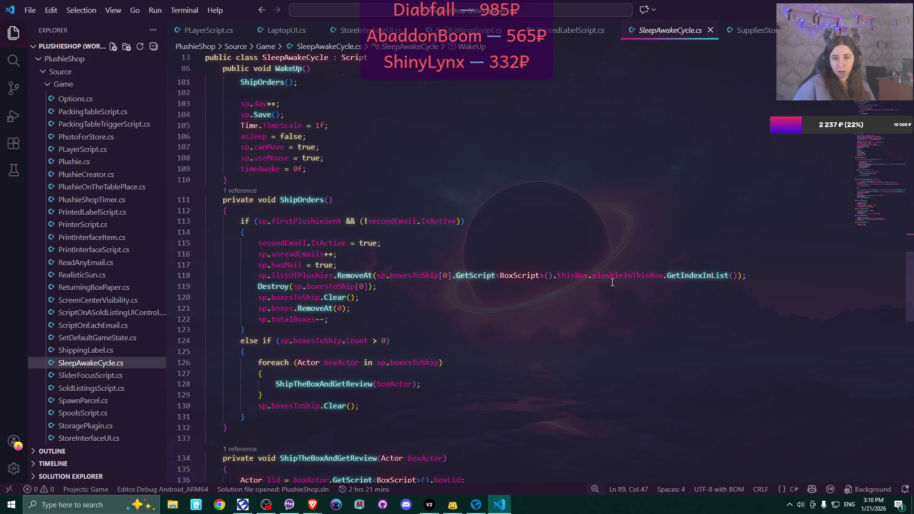
pyautogui.scroll(5, 442, 317)
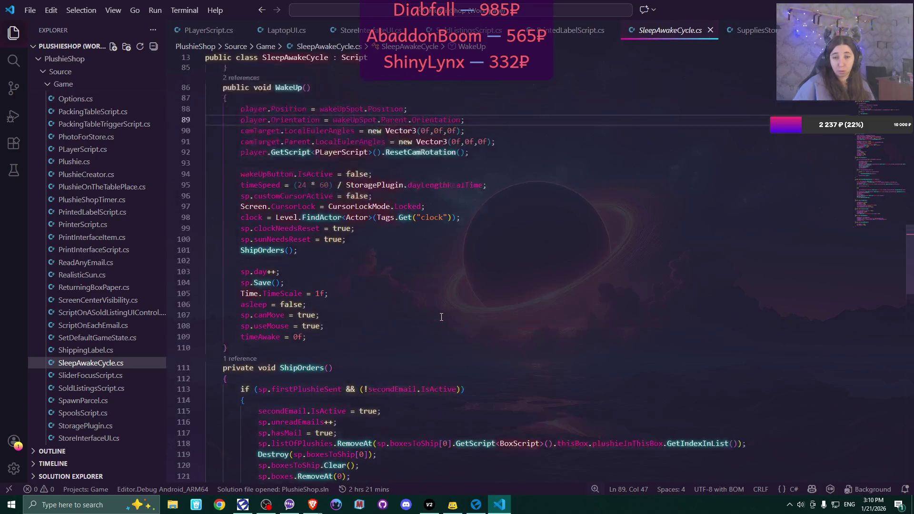
pyautogui.scroll(2, 442, 318)
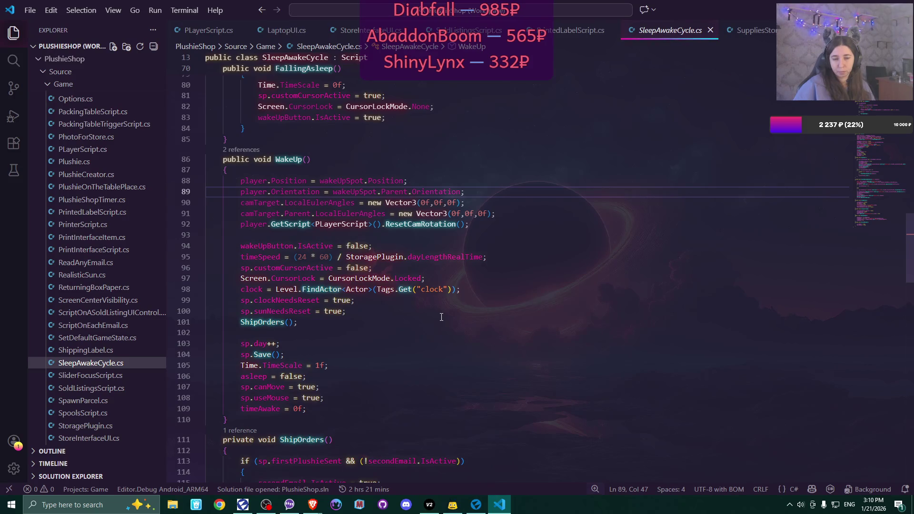
pyautogui.scroll(10, 442, 317)
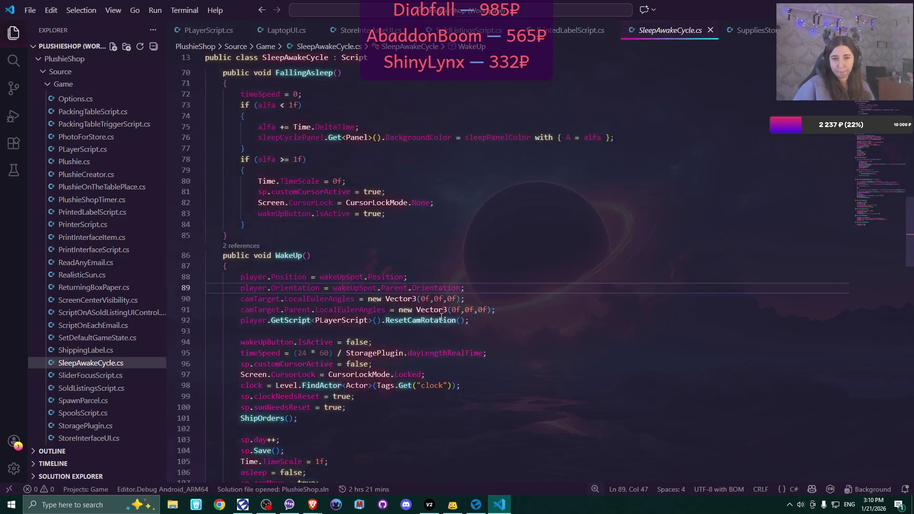
pyautogui.scroll(3, 441, 317)
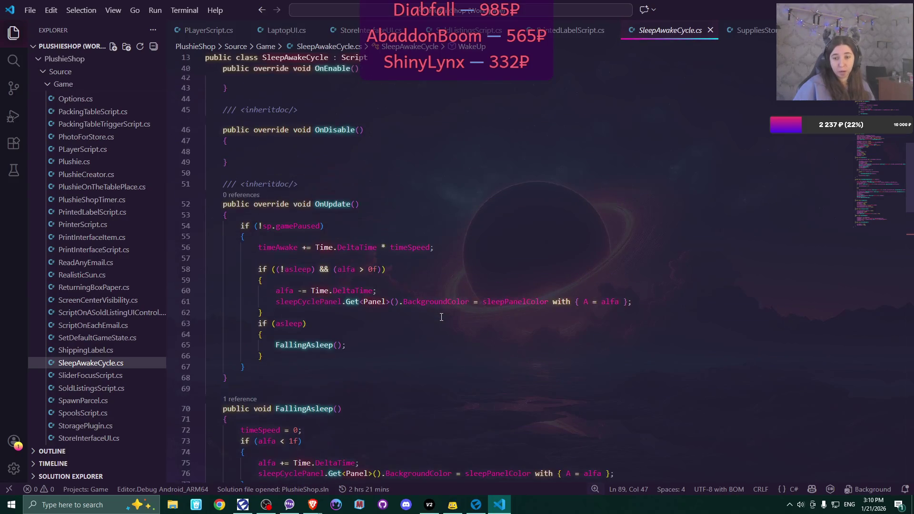
pyautogui.scroll(8, 442, 317)
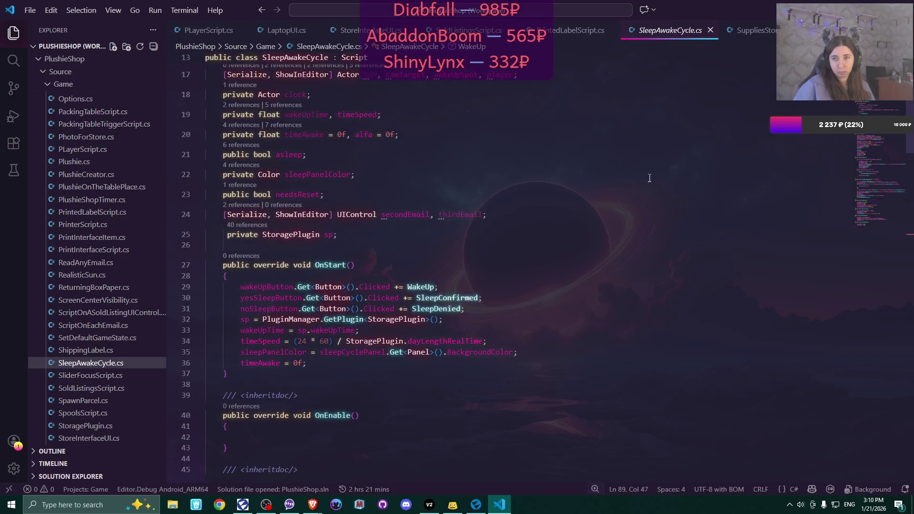
pyautogui.click(711, 30)
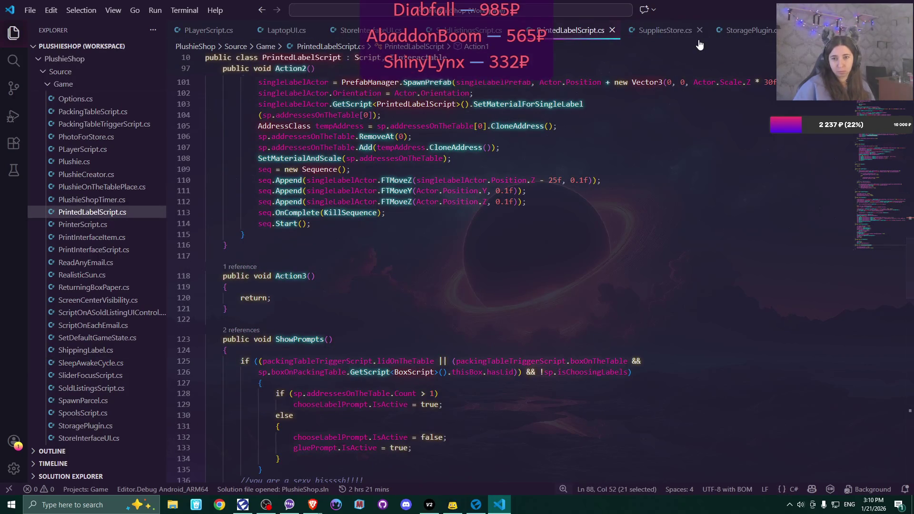
# Review Action1 and Action2 in PrintedLabelScript.cs, then close that file
pyautogui.scroll(2, 651, 184)
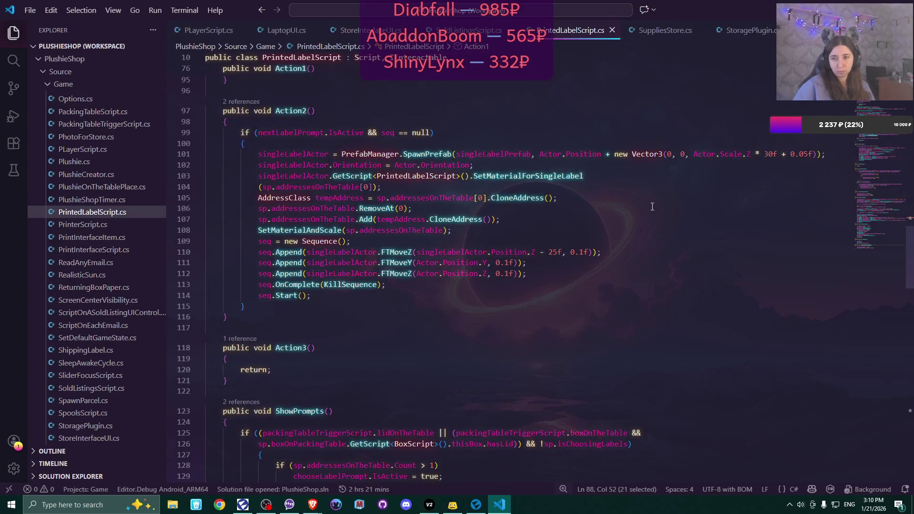
pyautogui.scroll(2, 652, 206)
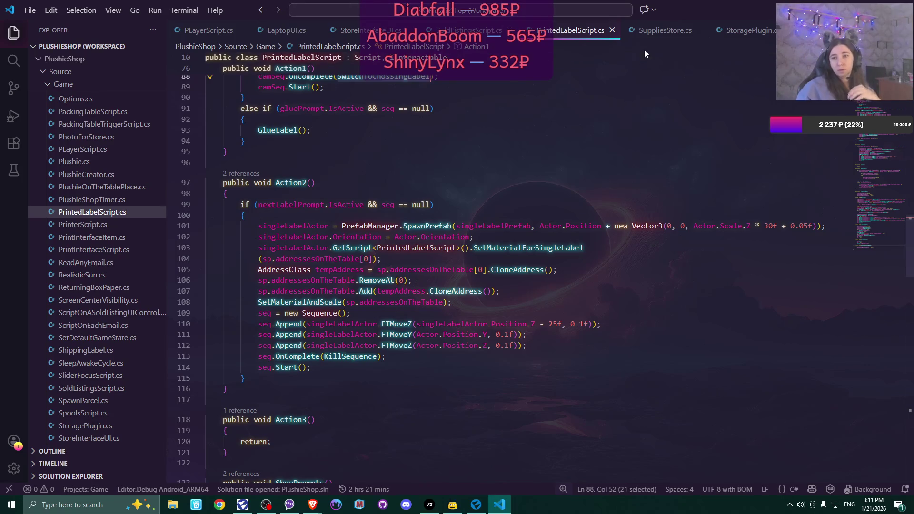
pyautogui.click(613, 30)
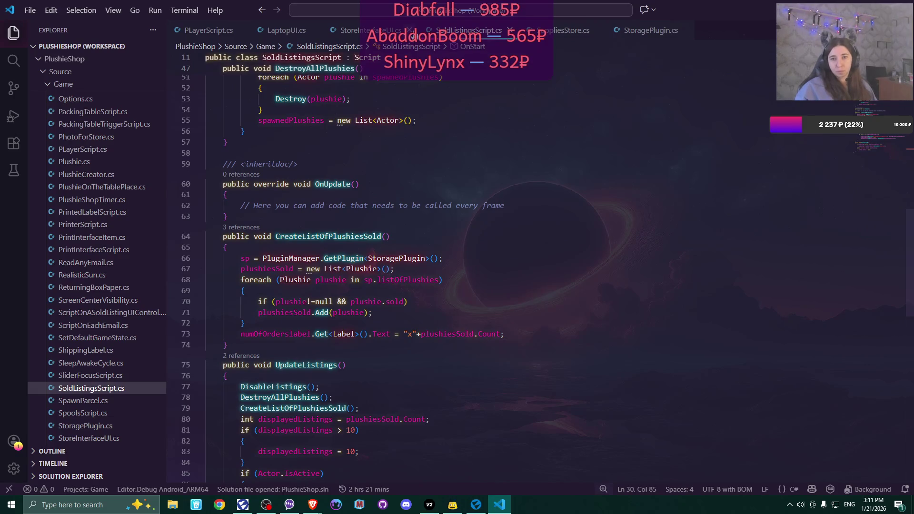
# Close the StoreInterfaceUI, SoldListingsScript, SuppliesStore and LaptopUI tabs, leaving PLayerScript.cs shown
pyautogui.click(409, 30)
pyautogui.click(414, 30)
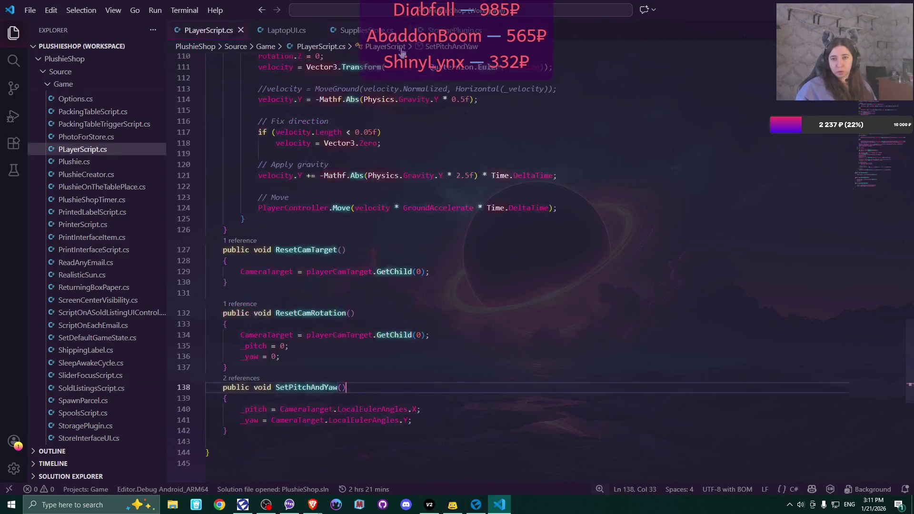
pyautogui.click(401, 30)
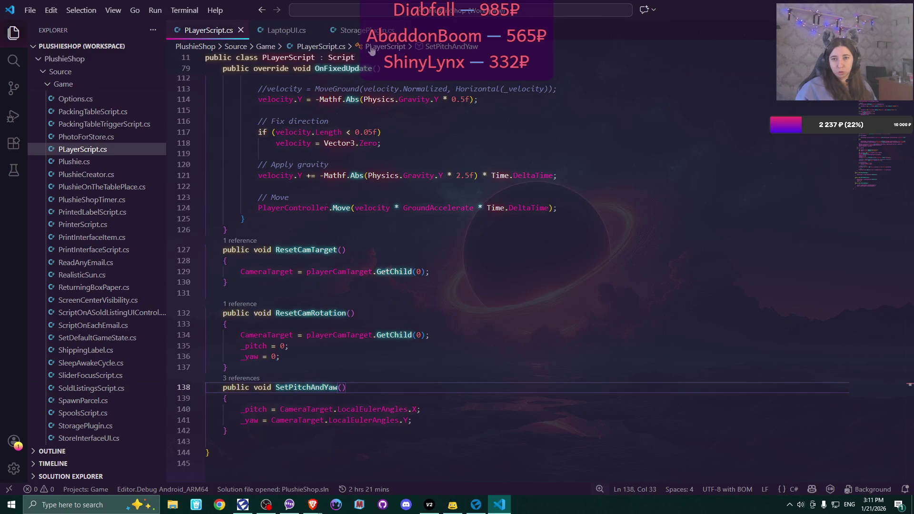
pyautogui.click(314, 30)
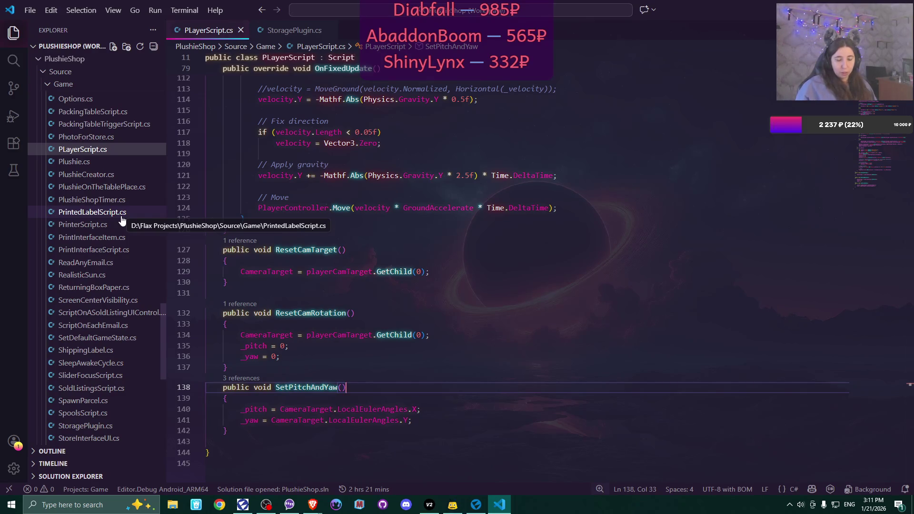
pyautogui.scroll(10, 122, 220)
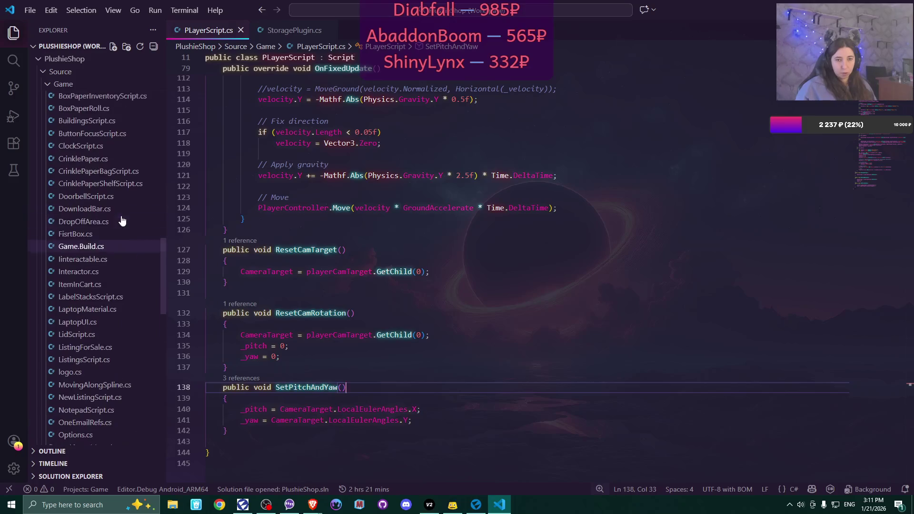
pyautogui.scroll(10, 122, 221)
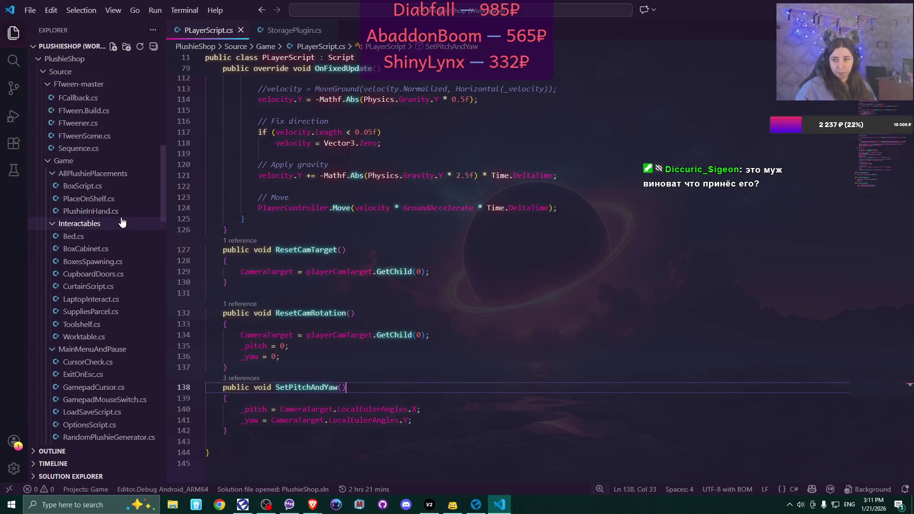
pyautogui.scroll(1, 122, 222)
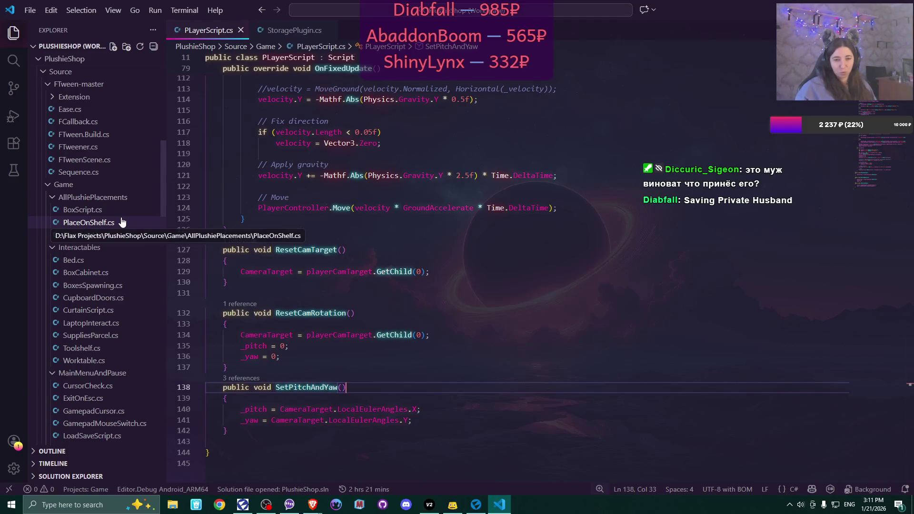
pyautogui.scroll(2, 124, 247)
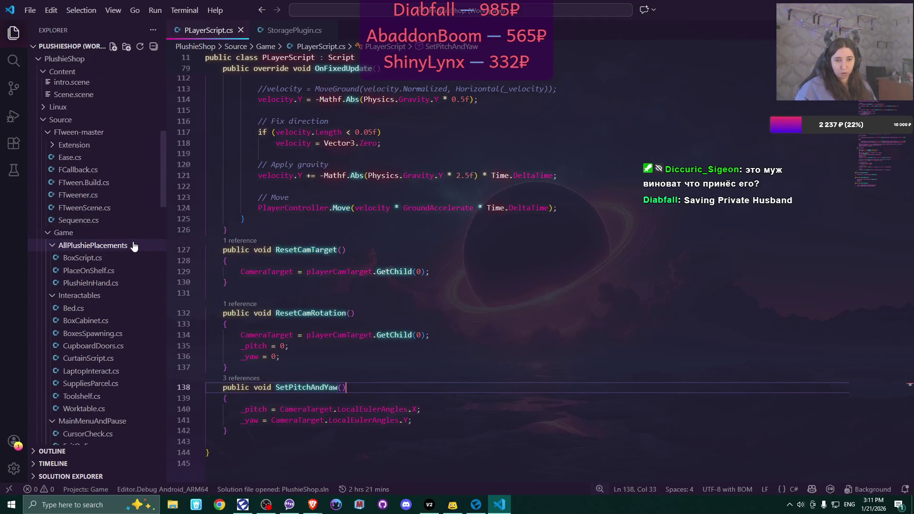
pyautogui.scroll(-1, 125, 253)
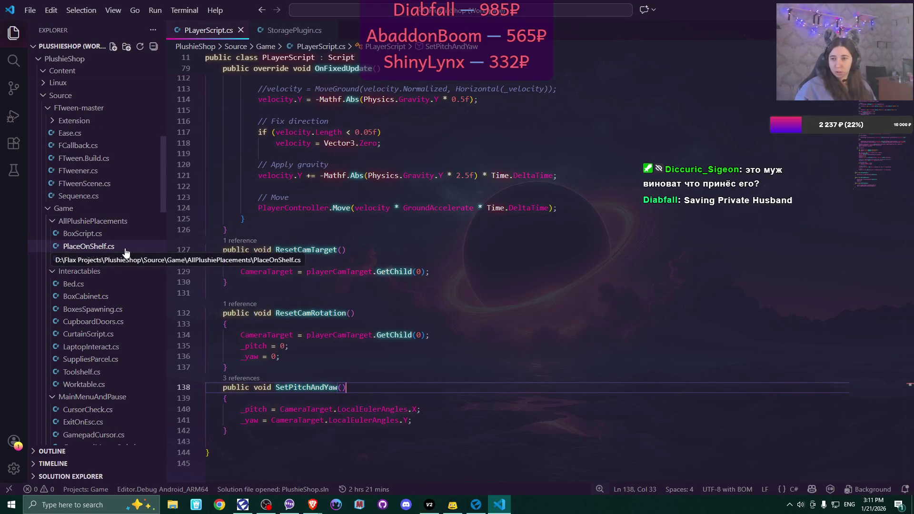